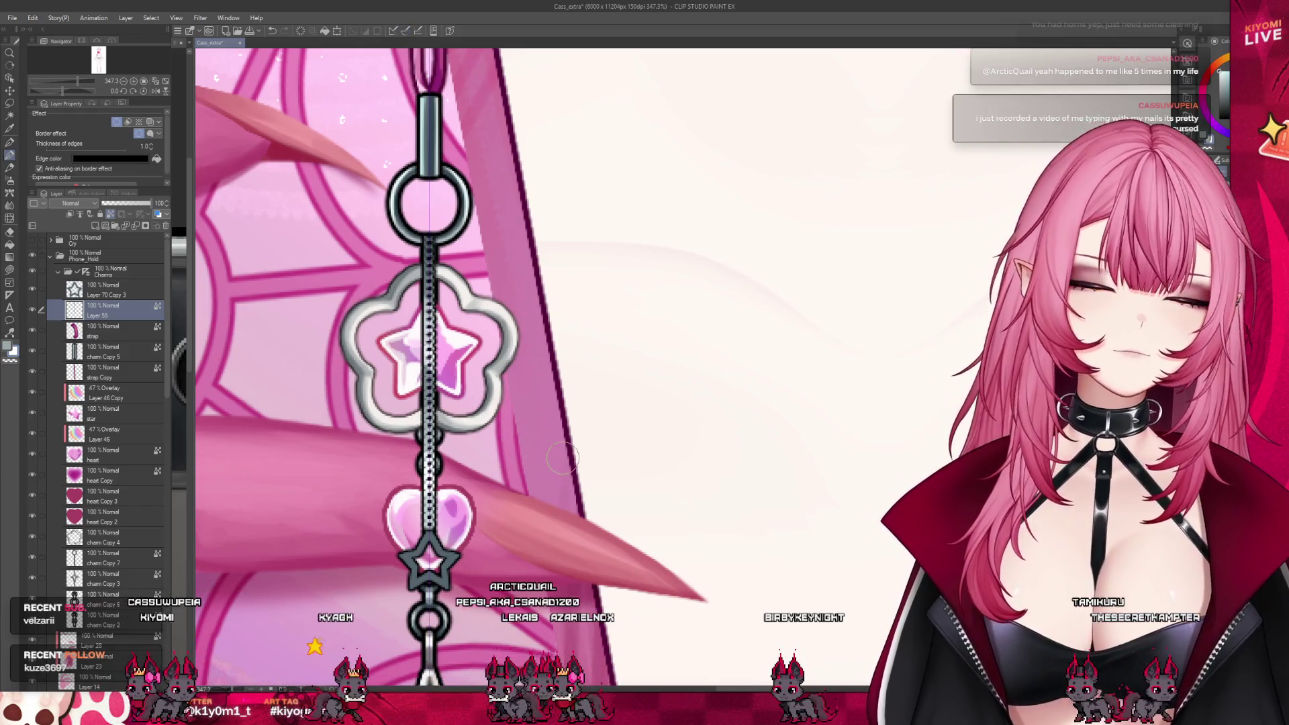
scroll(539, 453, "down", 2)
scroll(551, 514, "down", 1)
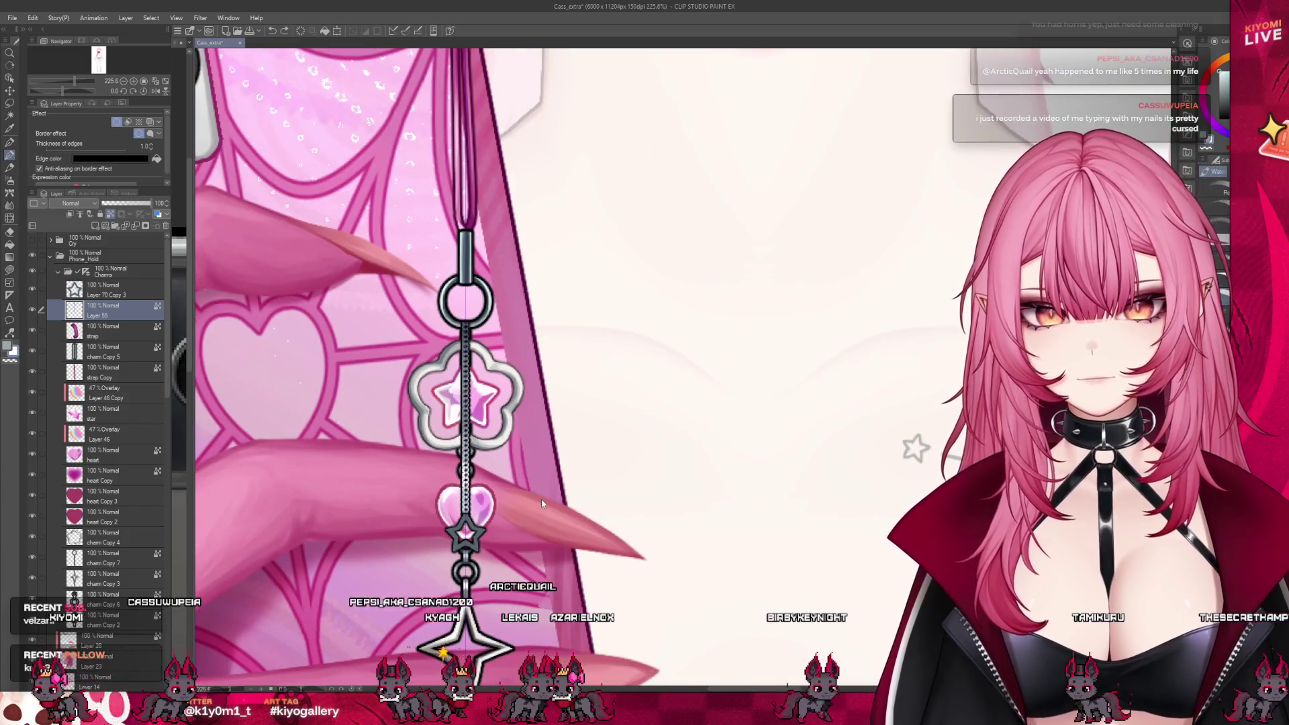
scroll(540, 499, "up", 1)
- Add a new raster layer, Layer 56, above Layer 55 set to Add (Glow)
left_click(97, 230)
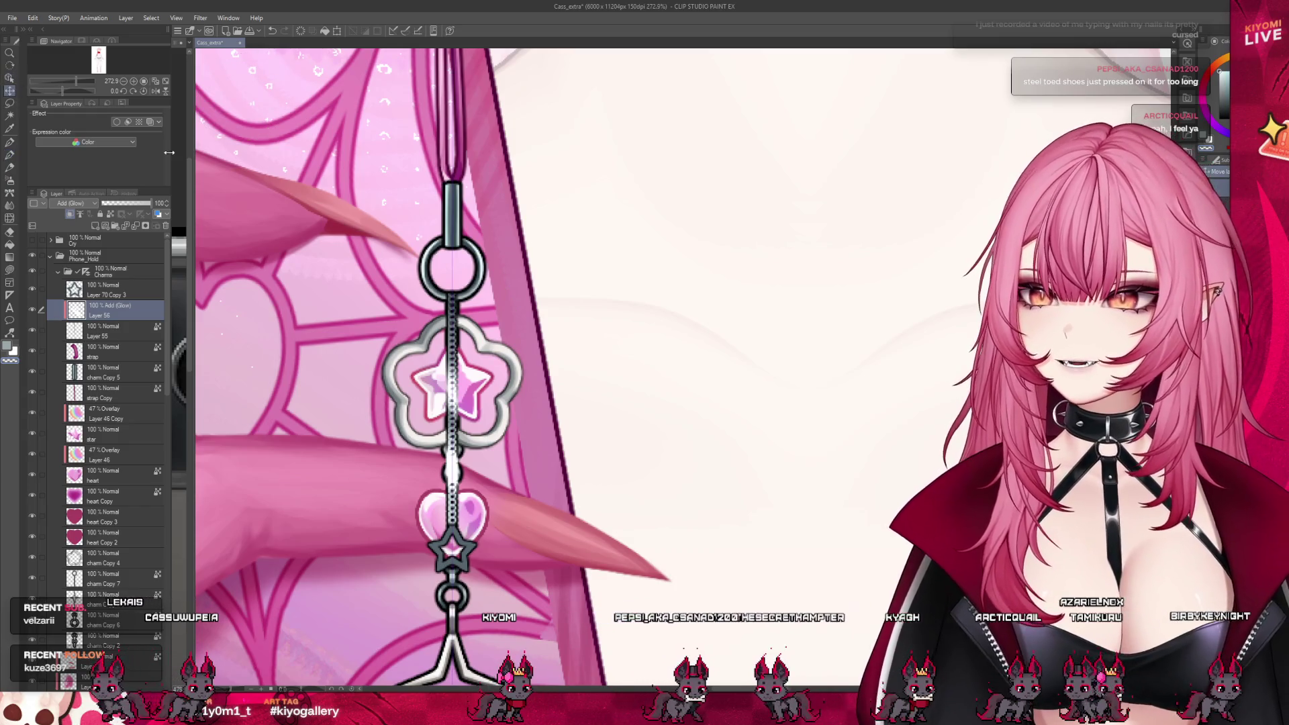
- Lower the Layer 56 glow layer's opacity to 31%, then settle it at 47%
key("k")
scroll(539, 438, "down", 2)
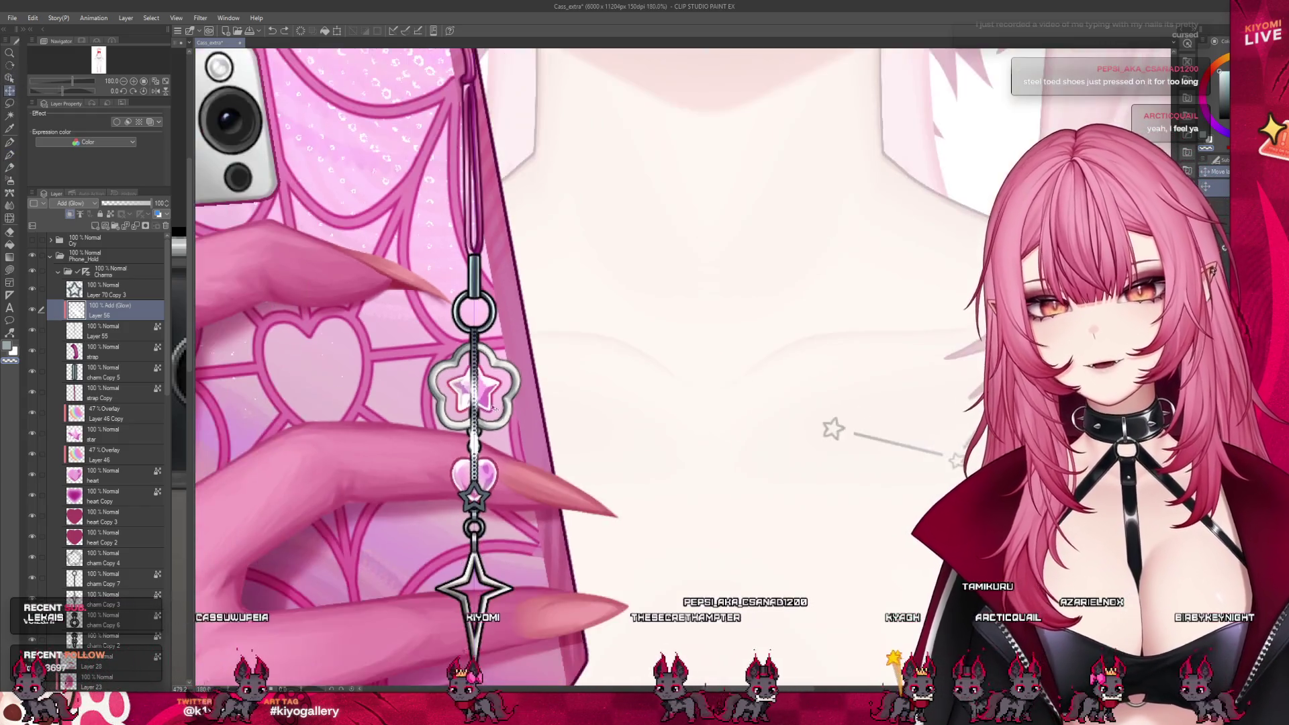
scroll(544, 412, "down", 1)
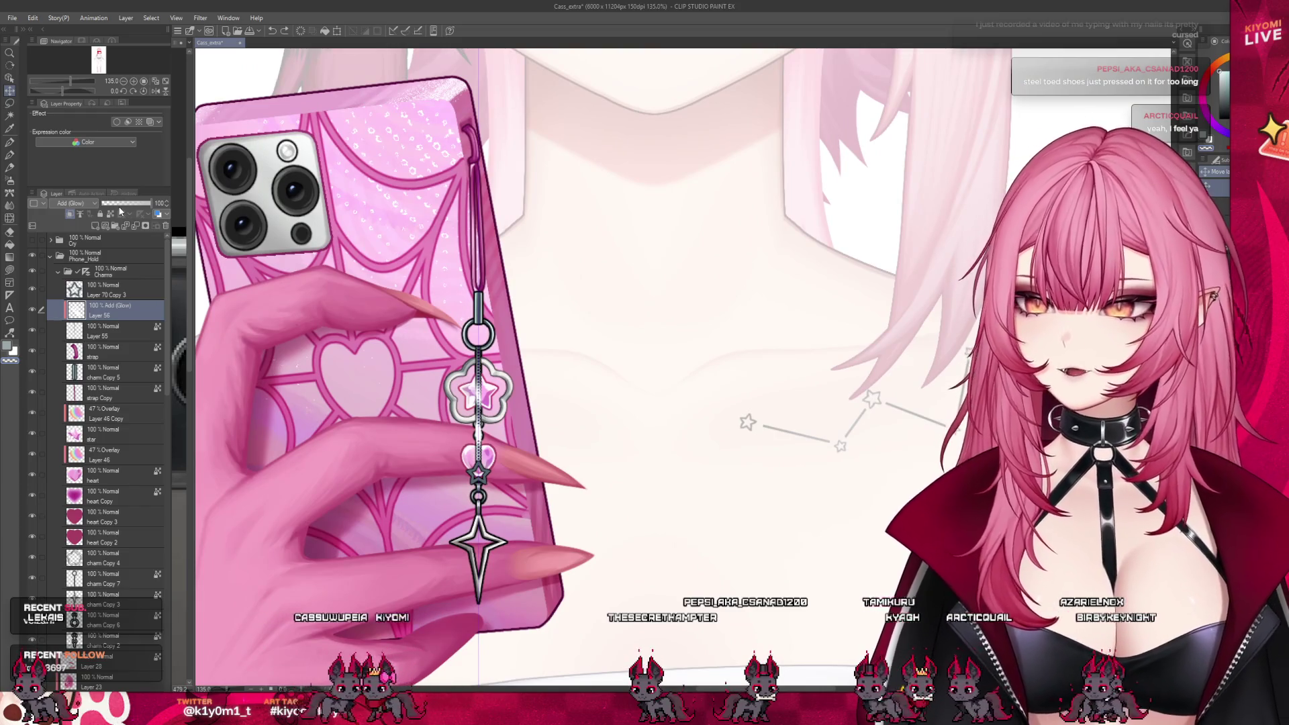
left_click(118, 205)
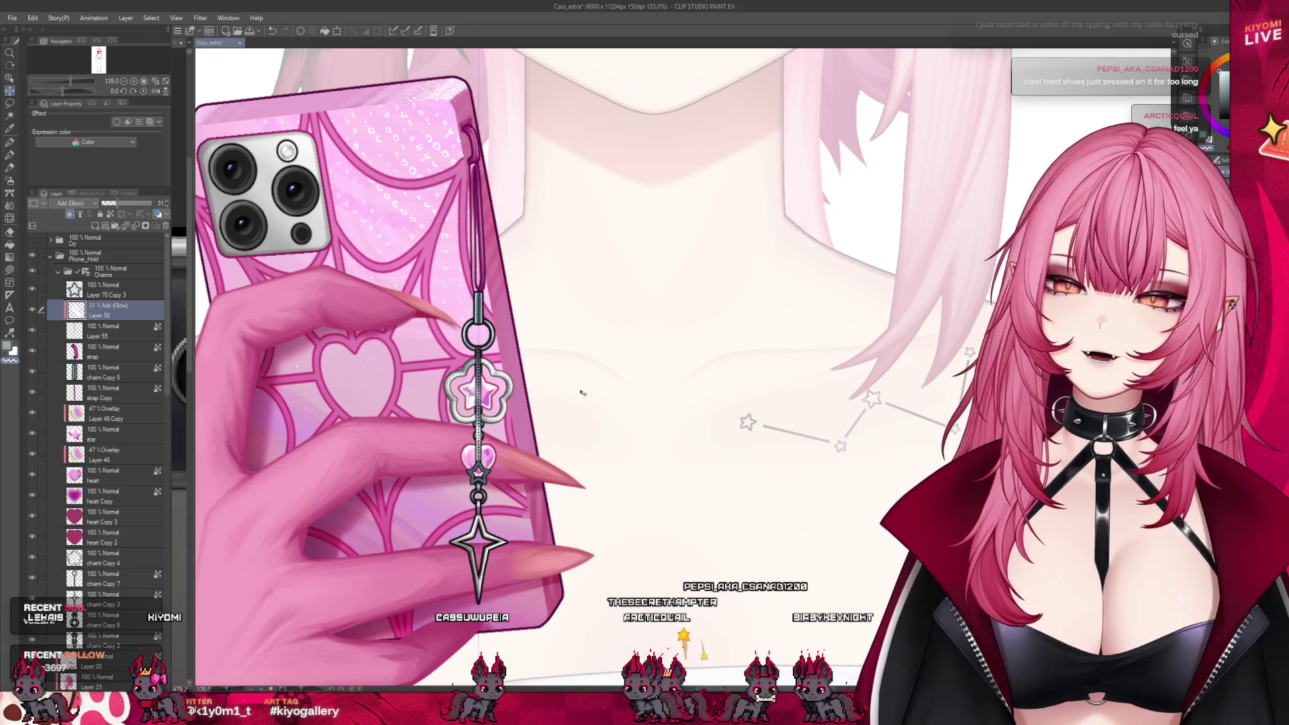
scroll(581, 393, "up", 1)
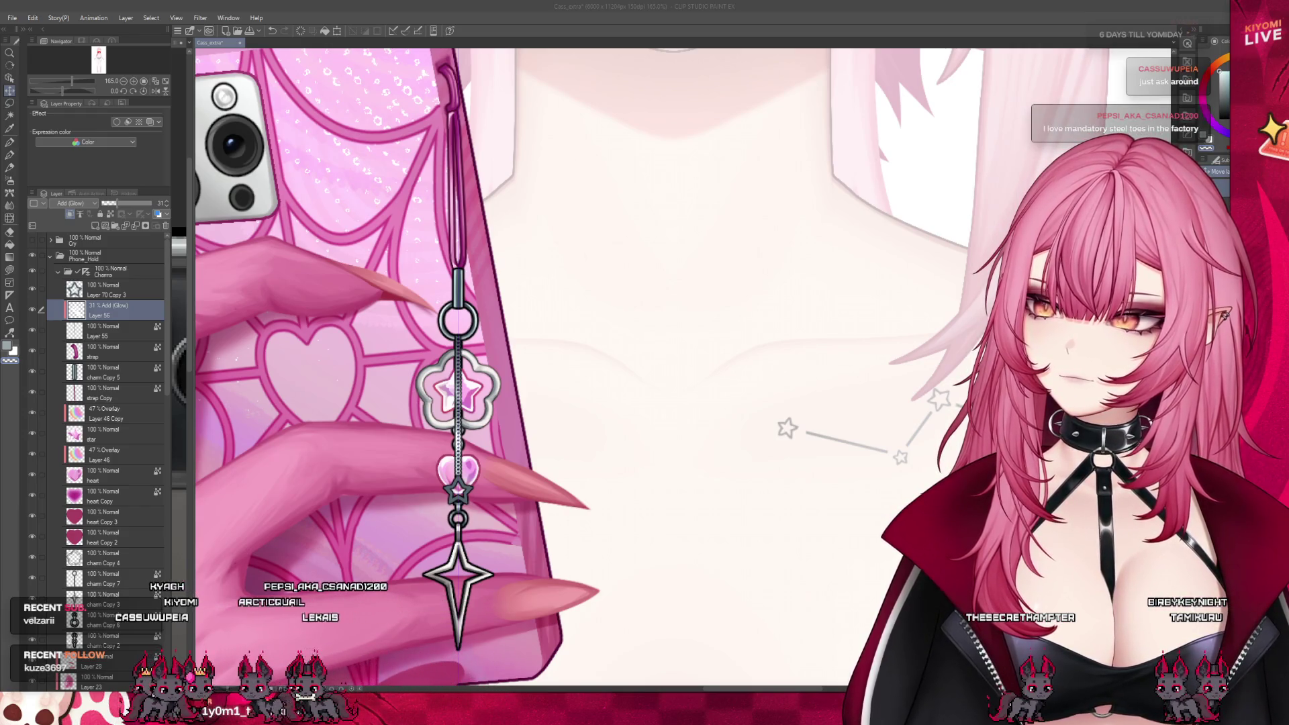
scroll(569, 491, "up", 1)
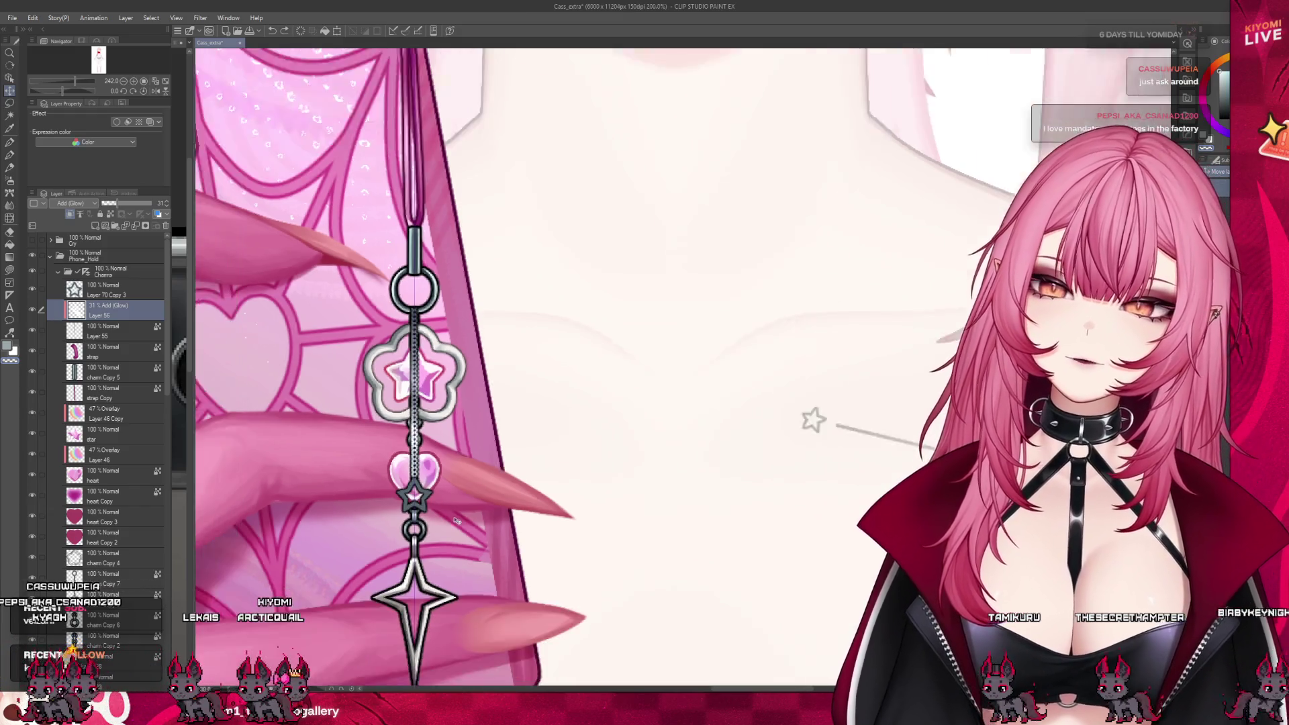
scroll(462, 440, "down", 2)
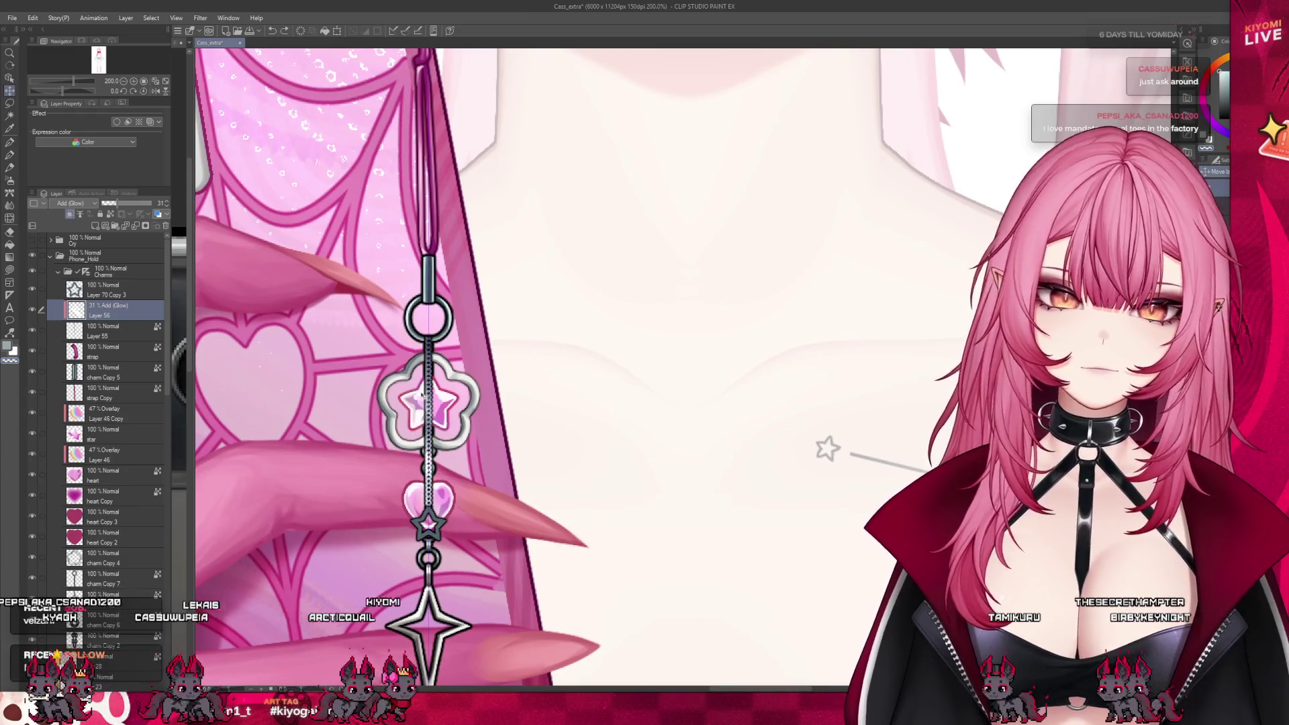
scroll(462, 440, "down", 2)
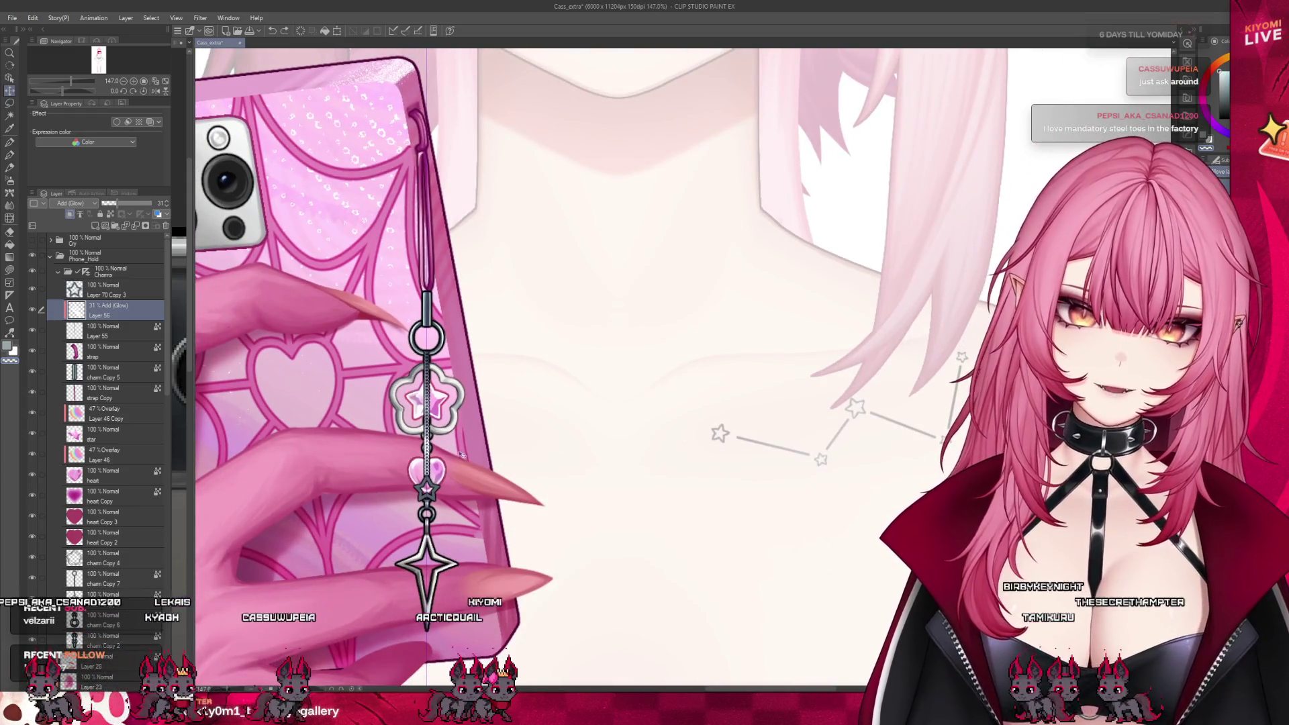
scroll(463, 455, "down", 2)
scroll(469, 431, "down", 2)
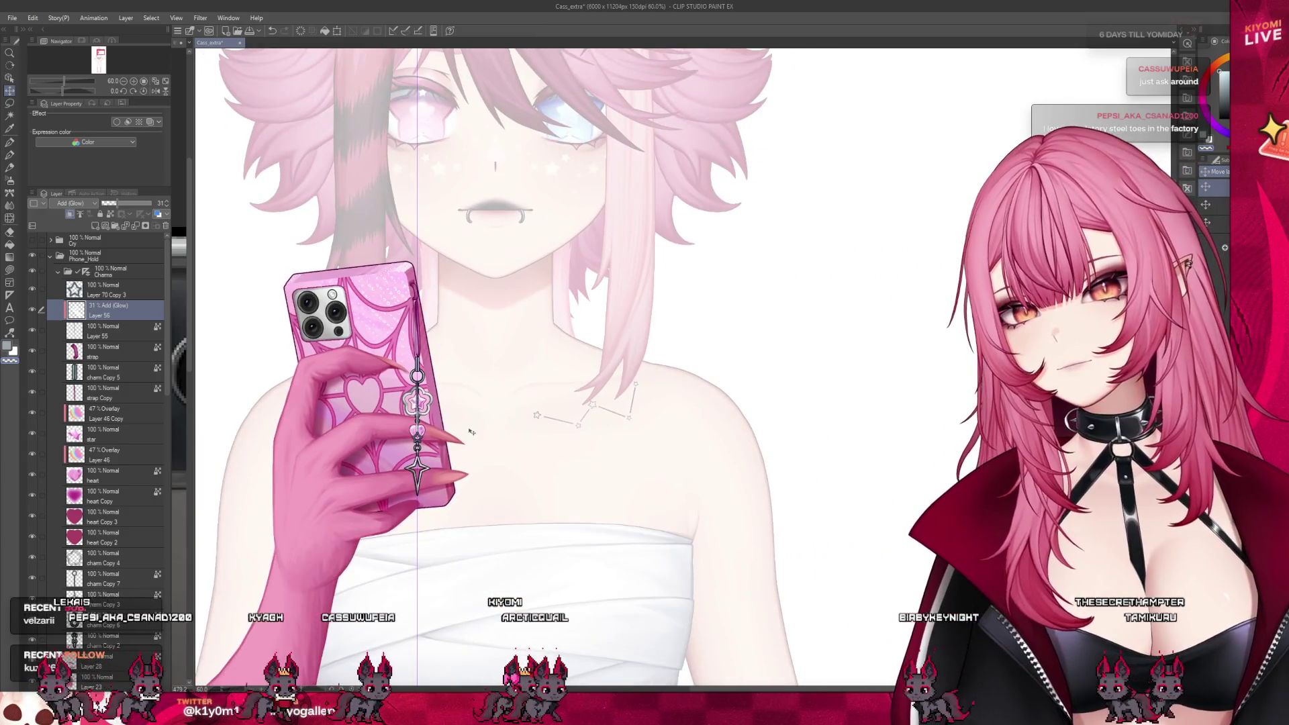
scroll(469, 432, "up", 1)
scroll(316, 344, "up", 1)
left_click(127, 208)
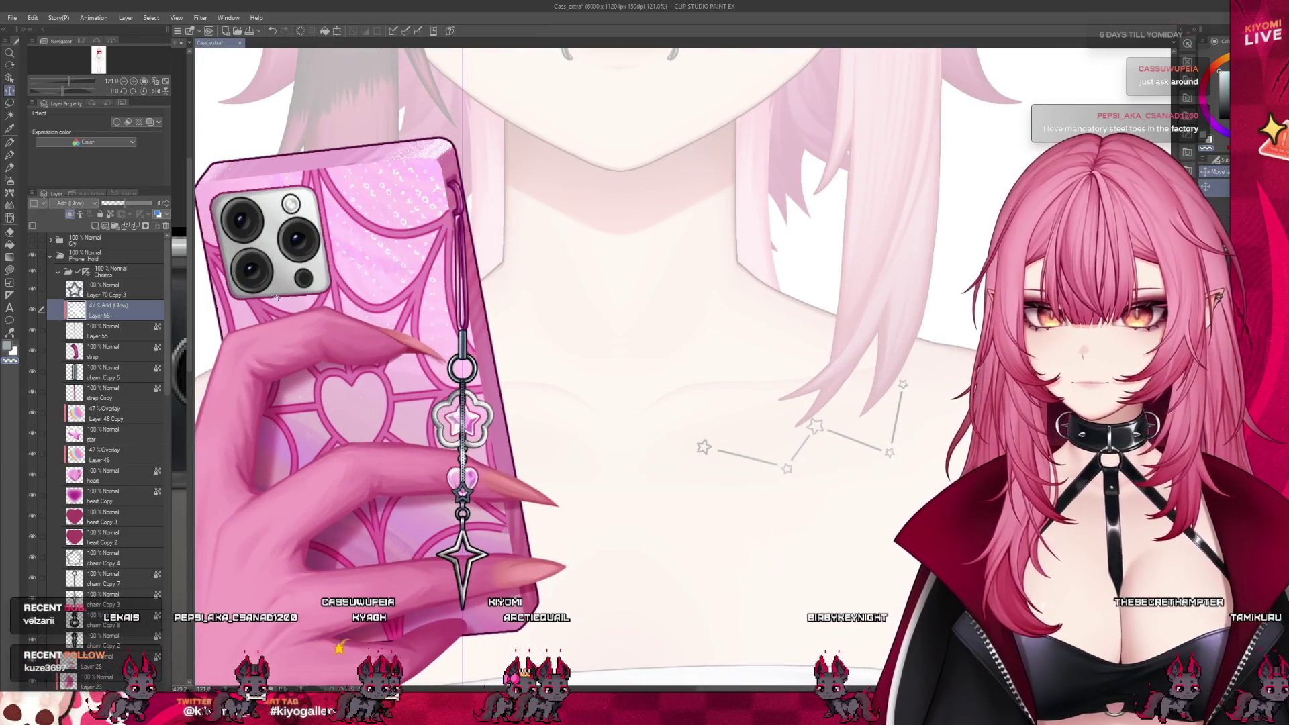
scroll(495, 479, "up", 2)
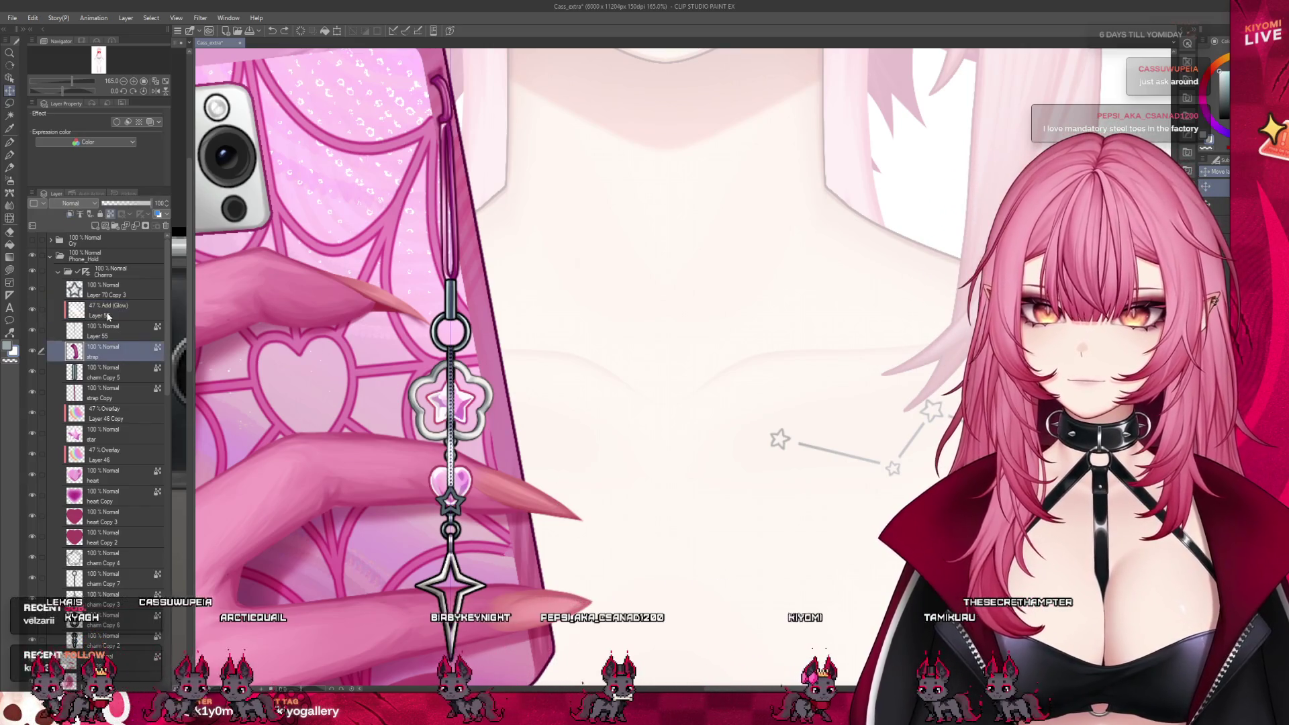
left_click(112, 290)
scroll(410, 549, "up", 1)
scroll(410, 549, "up", 1)
scroll(409, 549, "up", 1)
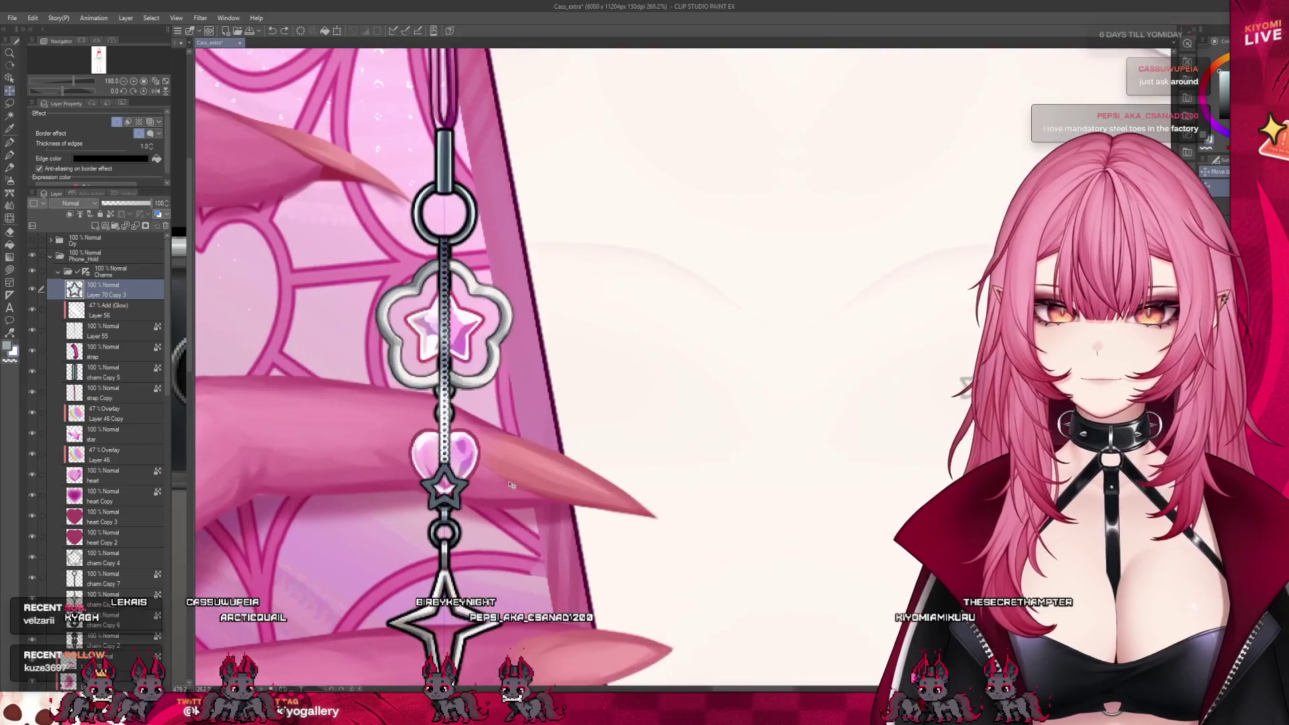
scroll(433, 513, "up", 1)
scroll(470, 471, "up", 3)
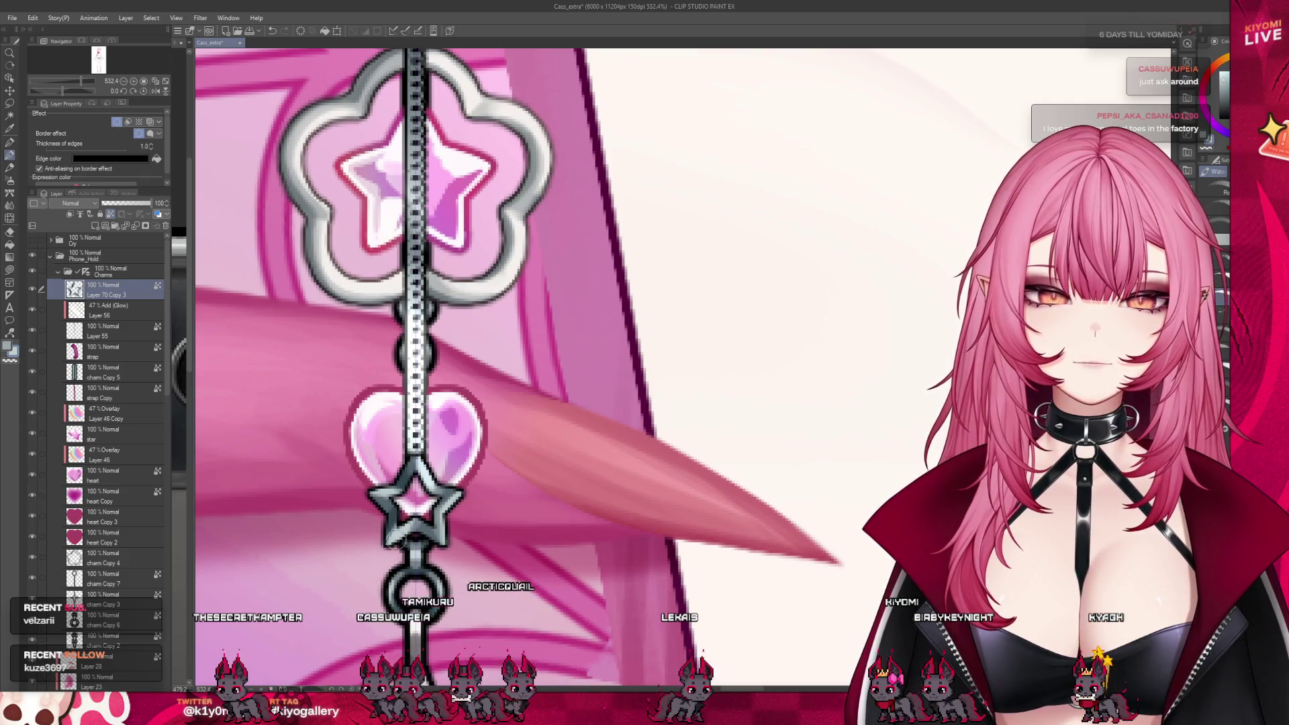
scroll(432, 419, "down", 1)
scroll(431, 420, "down", 2)
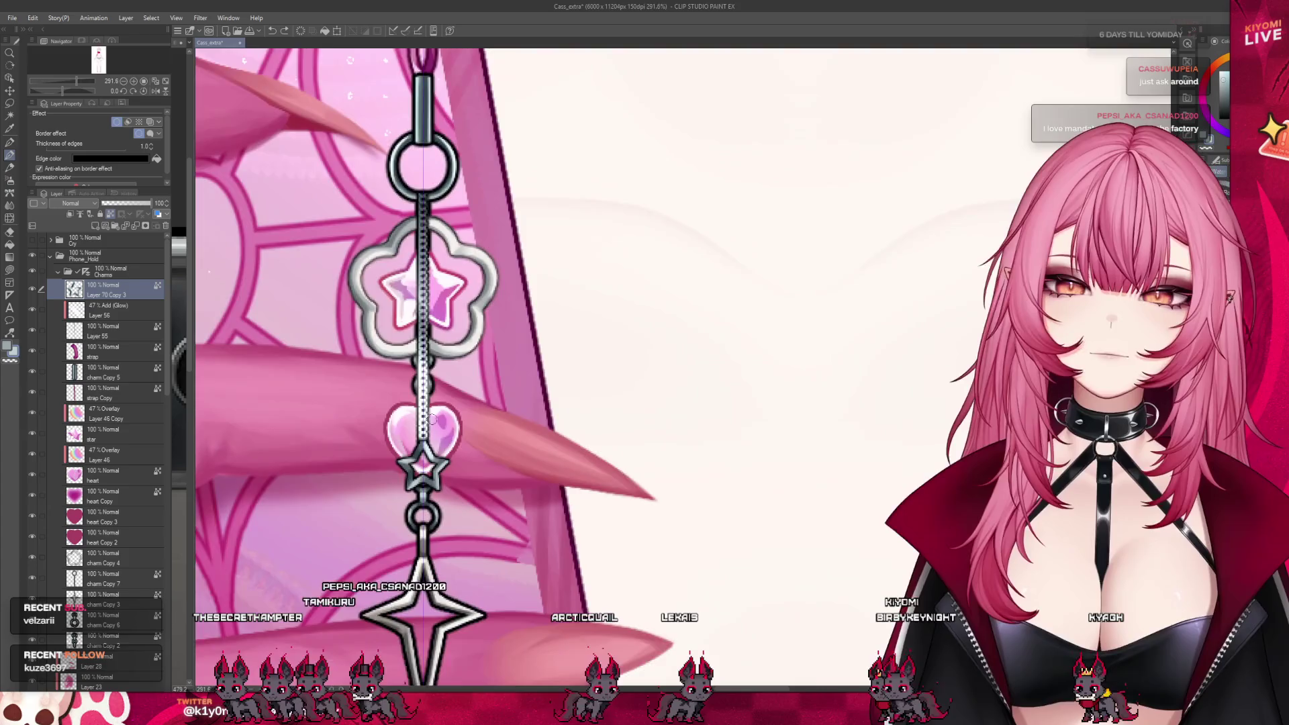
scroll(430, 420, "down", 1)
scroll(431, 422, "down", 1)
scroll(431, 423, "up", 1)
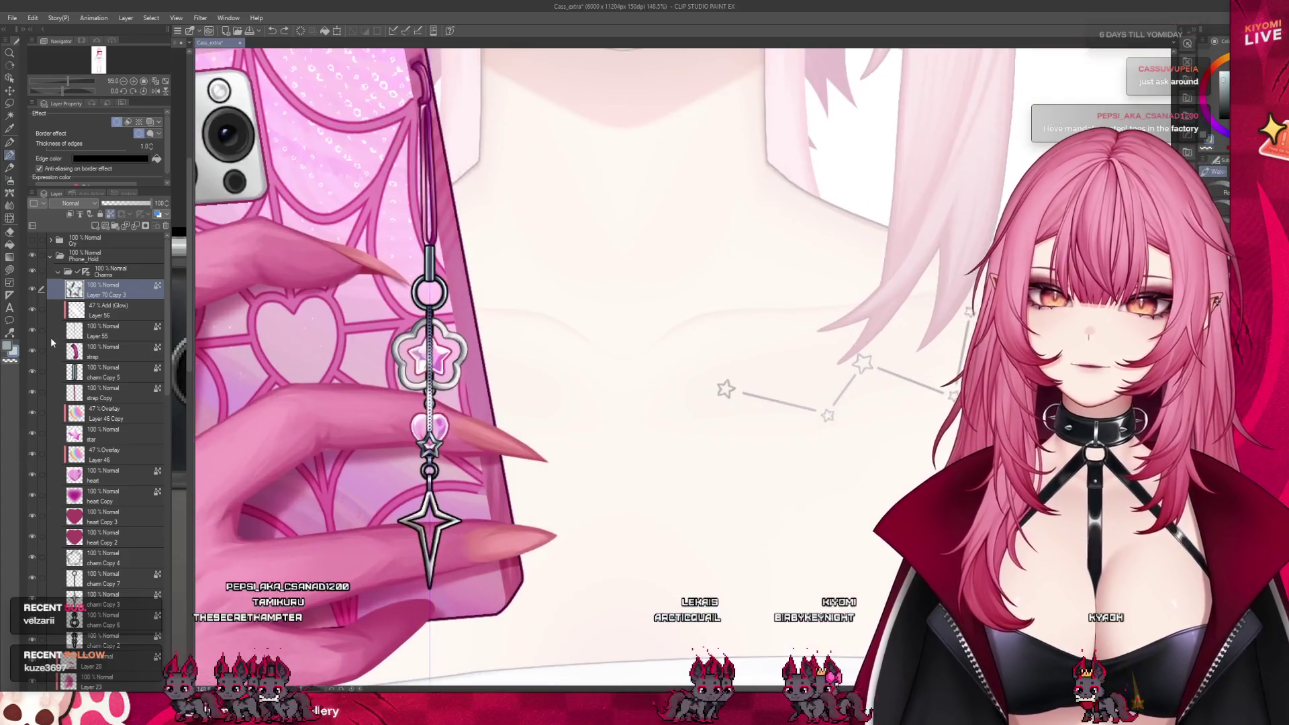
left_click(101, 308)
left_click(12, 91)
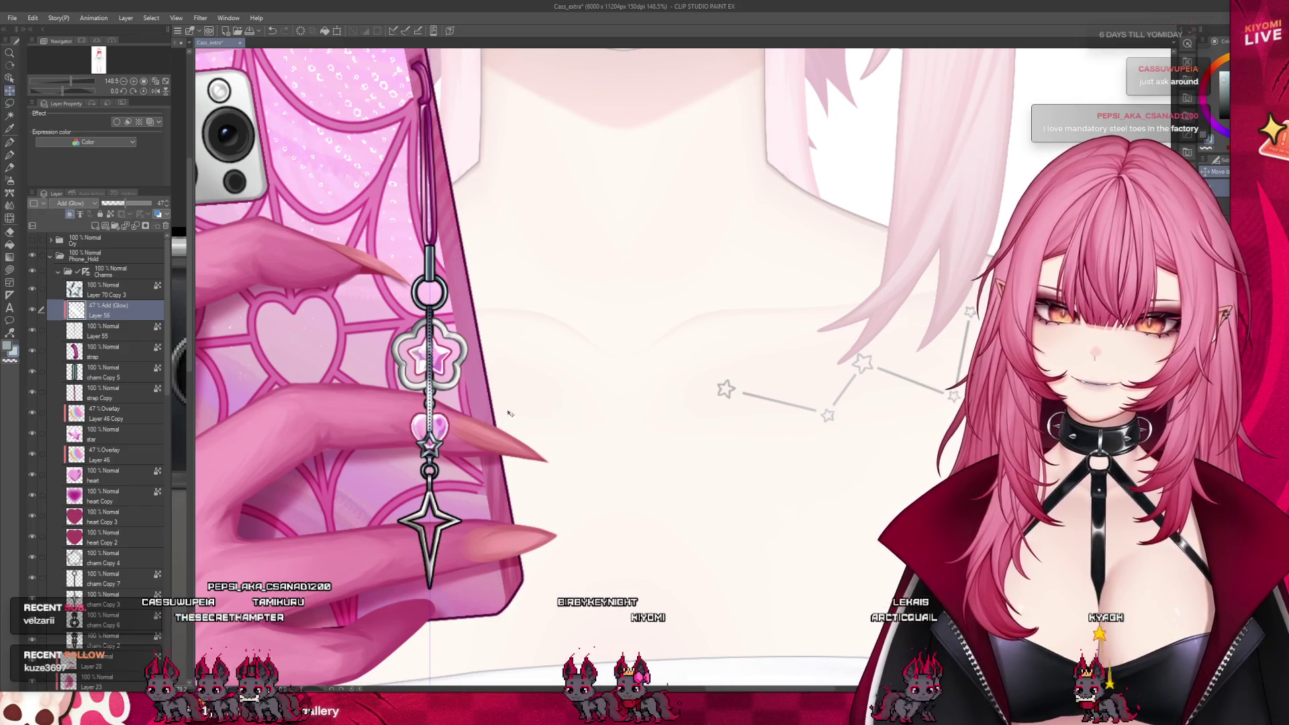
scroll(509, 410, "down", 2)
scroll(508, 410, "down", 1)
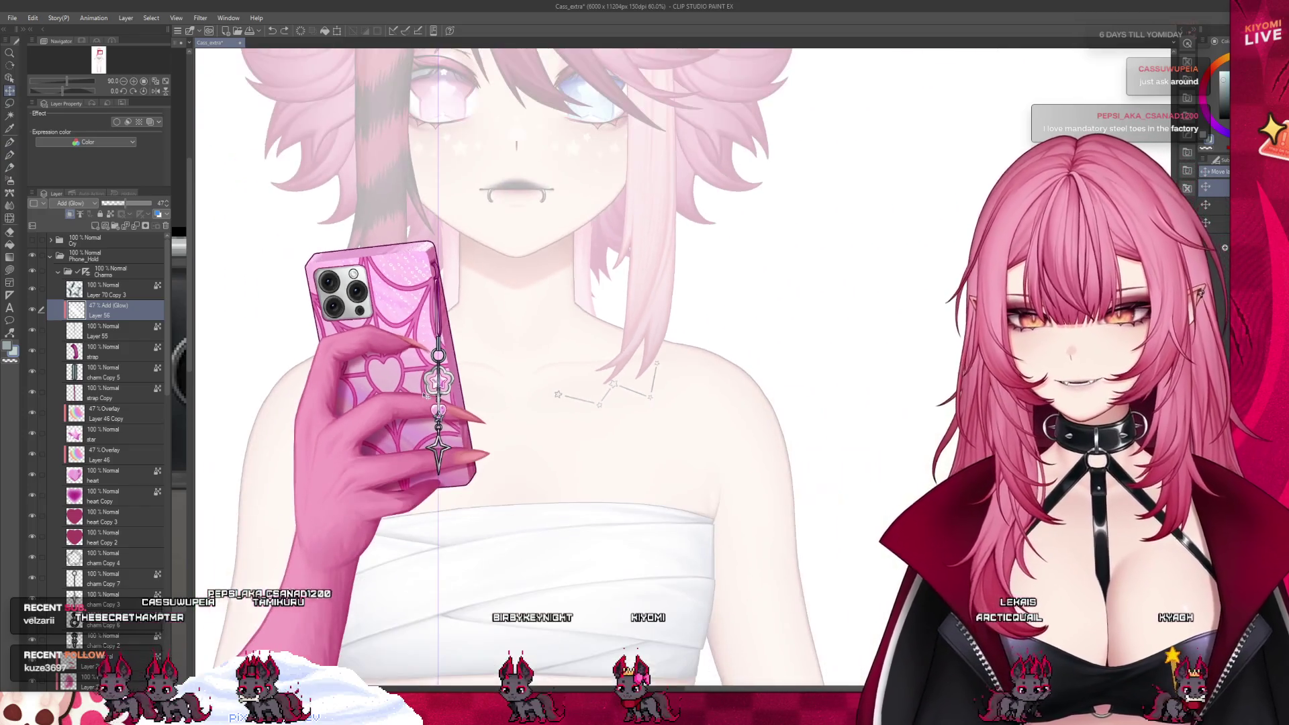
scroll(433, 378, "up", 1)
scroll(433, 378, "up", 1)
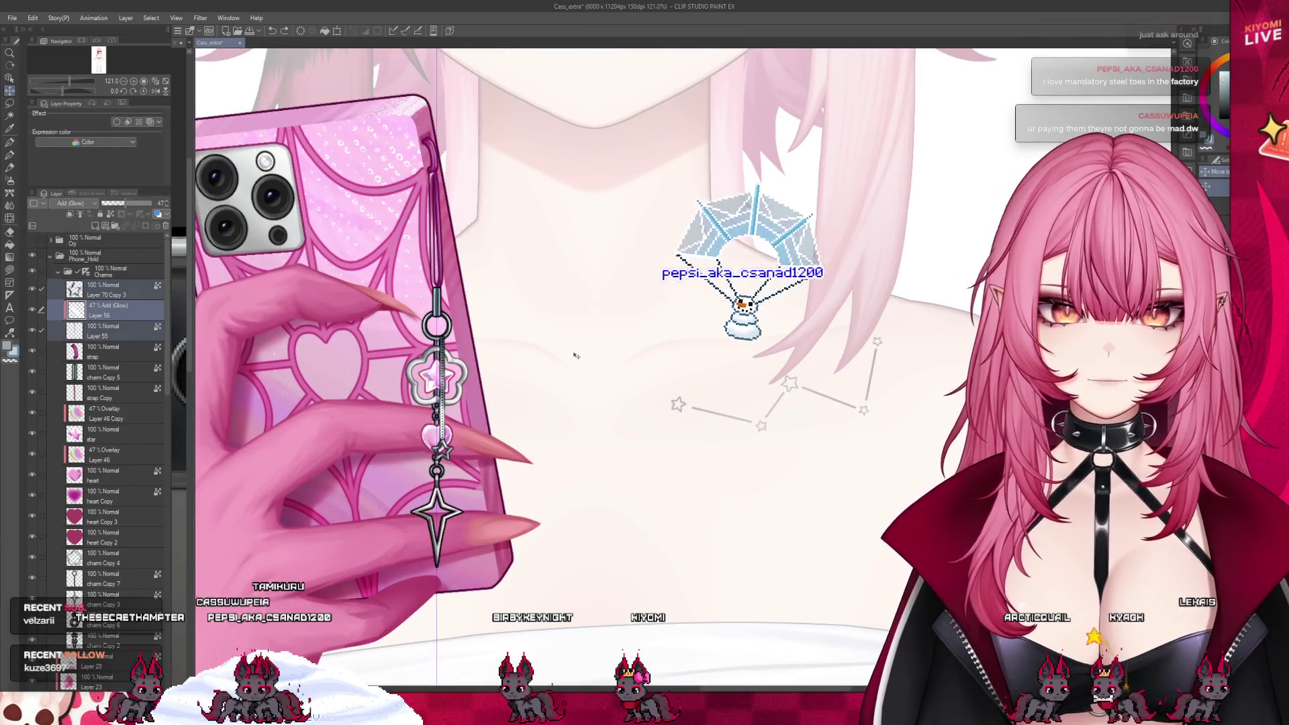
scroll(573, 354, "down", 2)
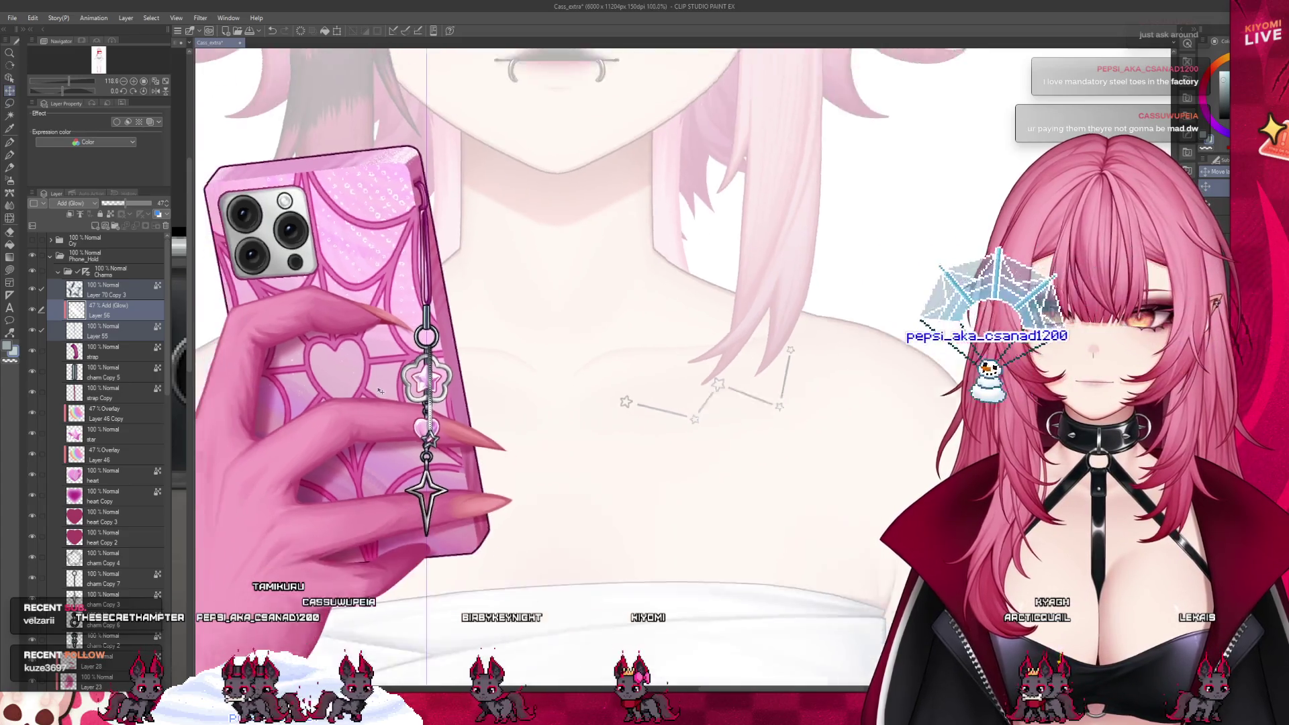
scroll(572, 354, "down", 2)
scroll(380, 396, "down", 1)
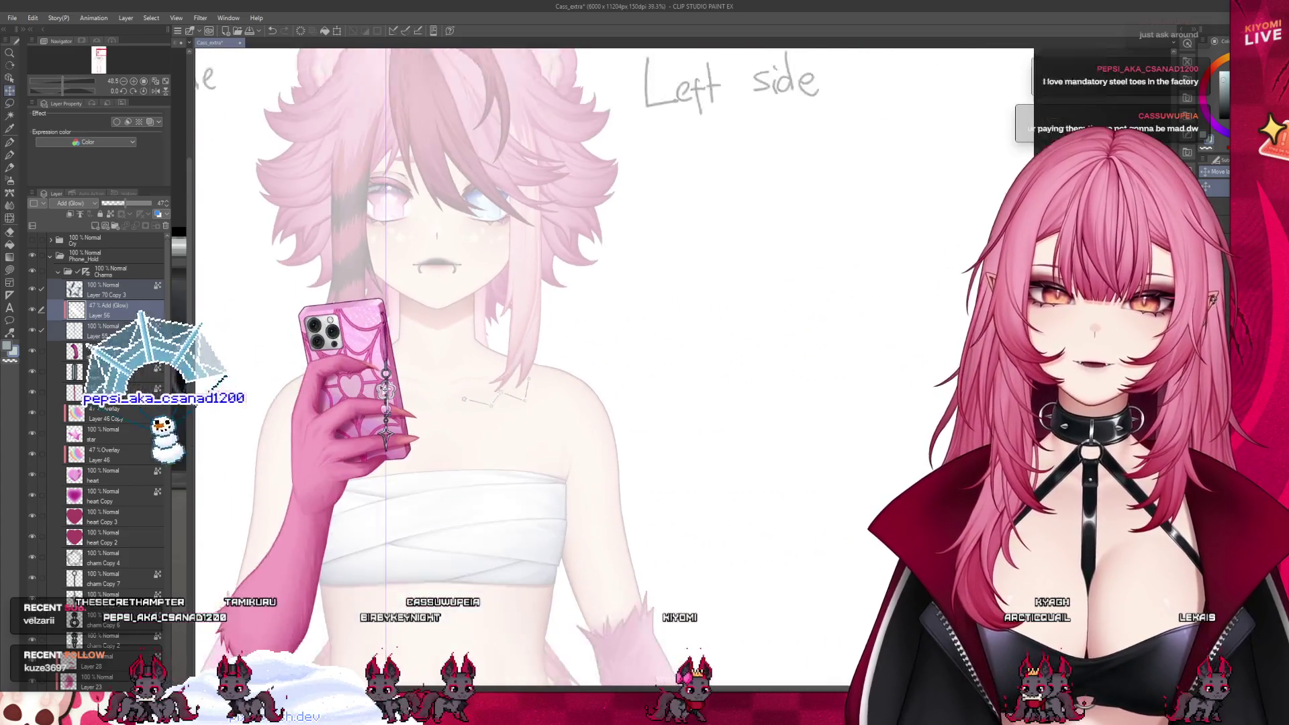
scroll(384, 389, "up", 2)
scroll(384, 389, "up", 1)
scroll(384, 389, "up", 1)
scroll(383, 388, "up", 1)
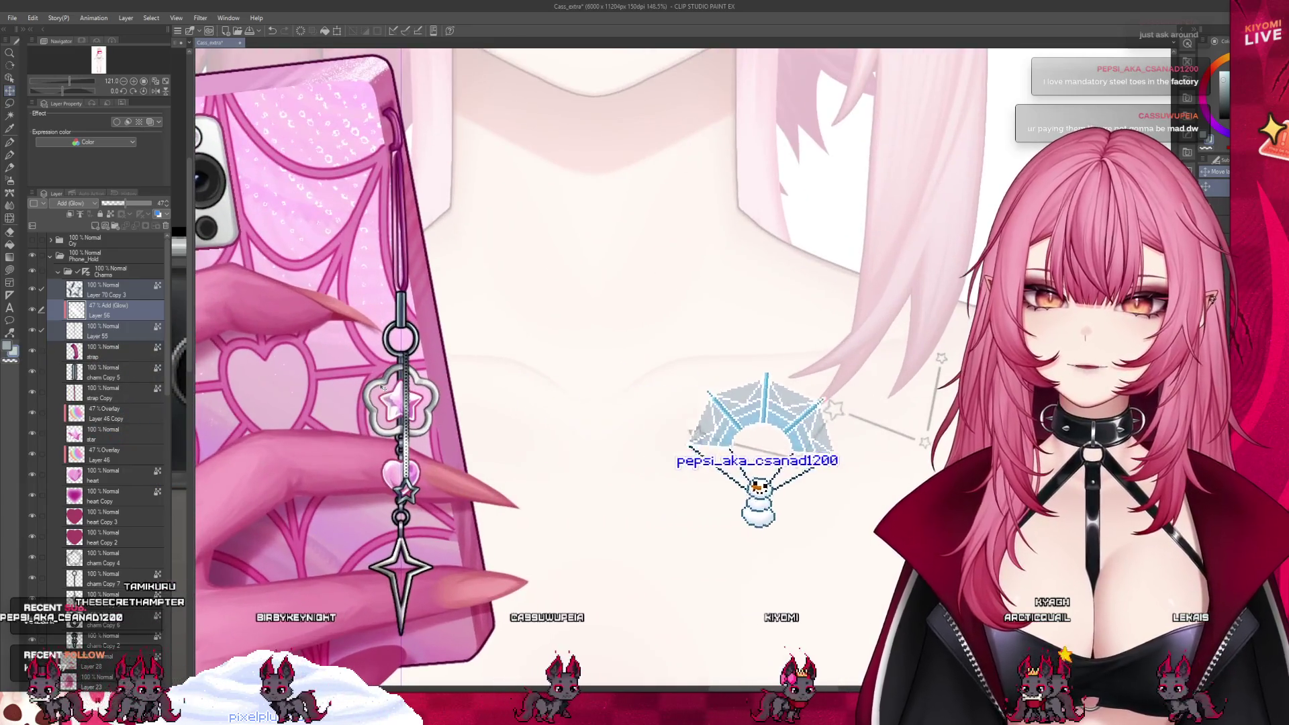
scroll(450, 398, "down", 1)
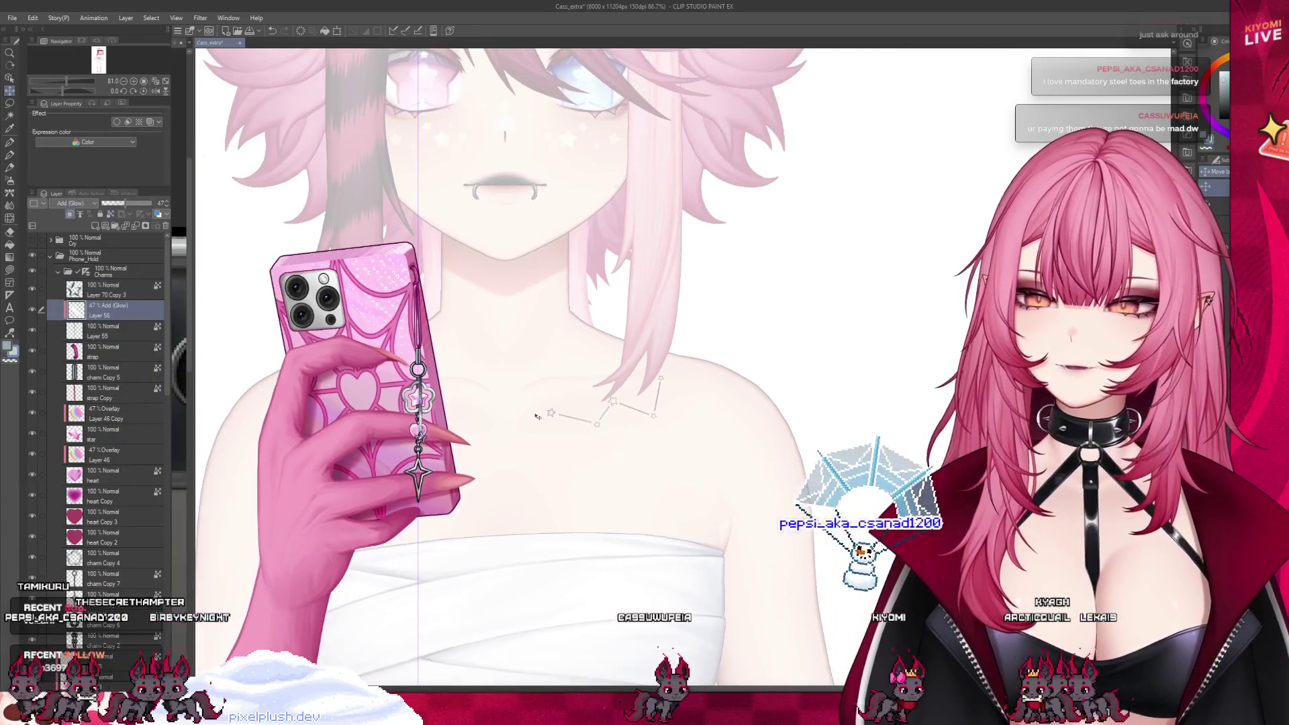
scroll(450, 397, "down", 2)
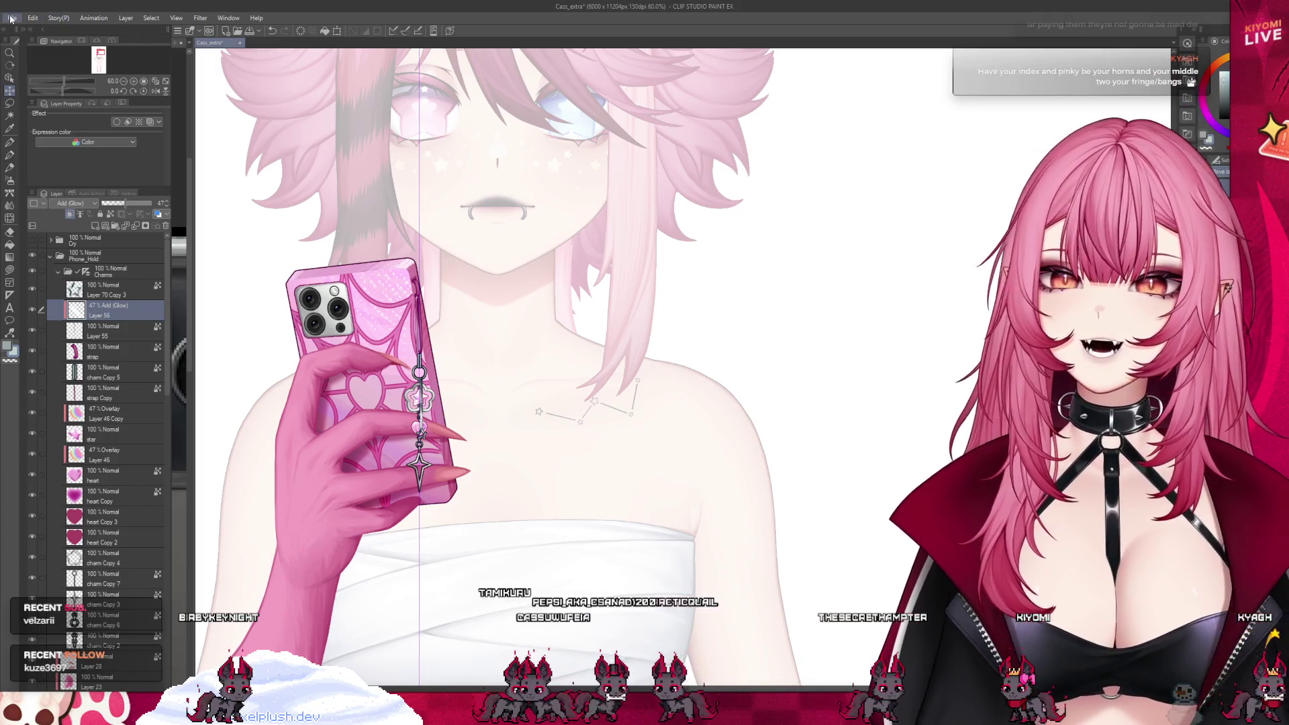
left_click(38, 45)
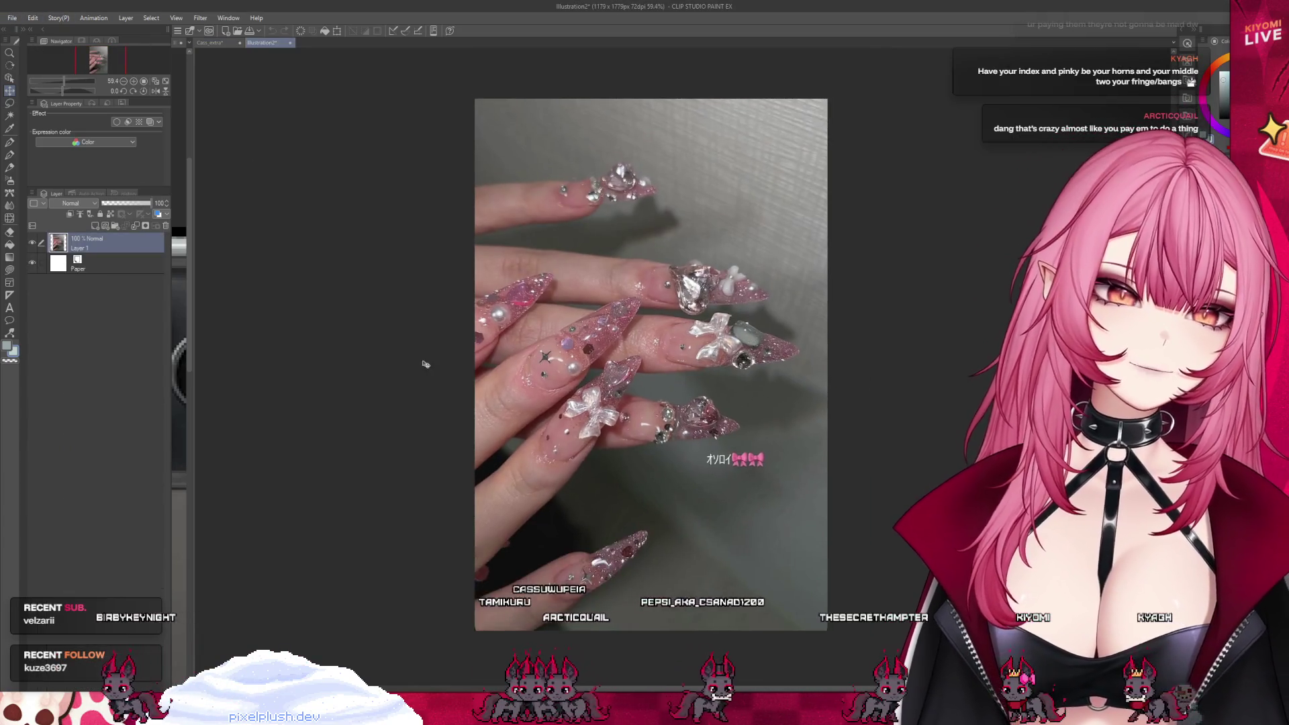
scroll(837, 352, "down", 1)
scroll(805, 351, "up", 2)
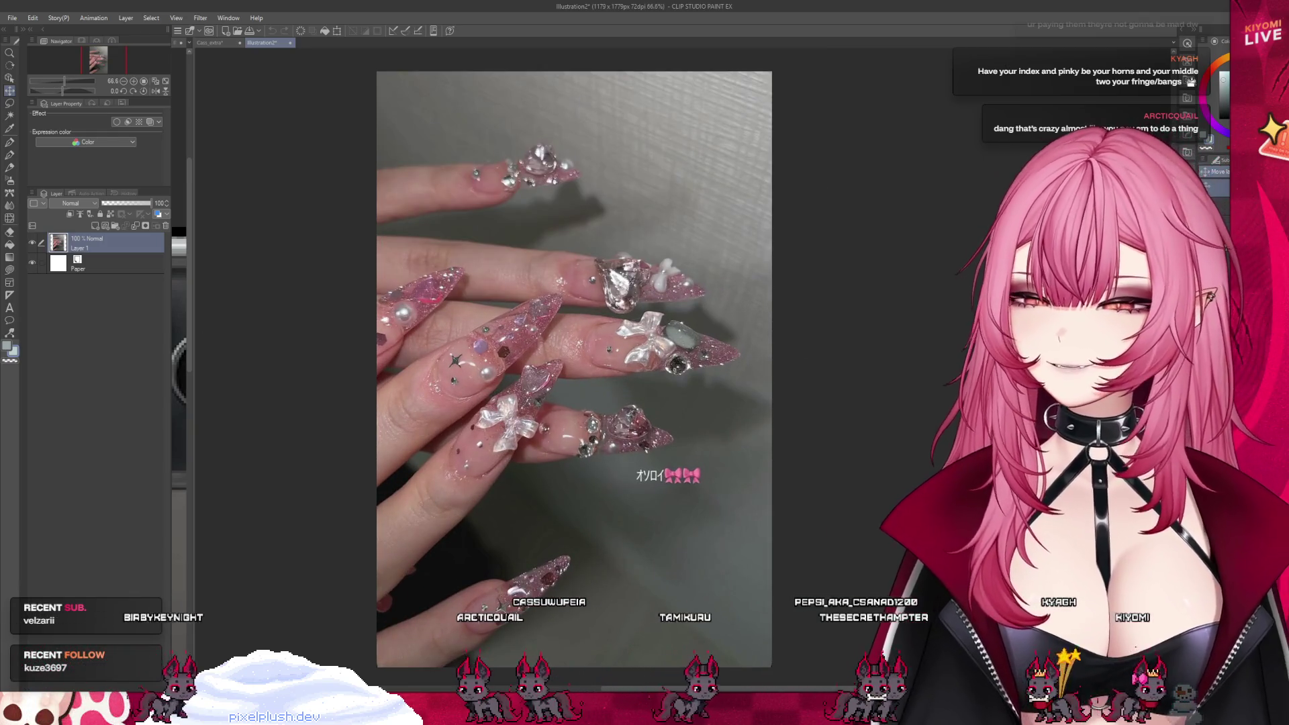
scroll(806, 351, "down", 1)
scroll(806, 352, "up", 1)
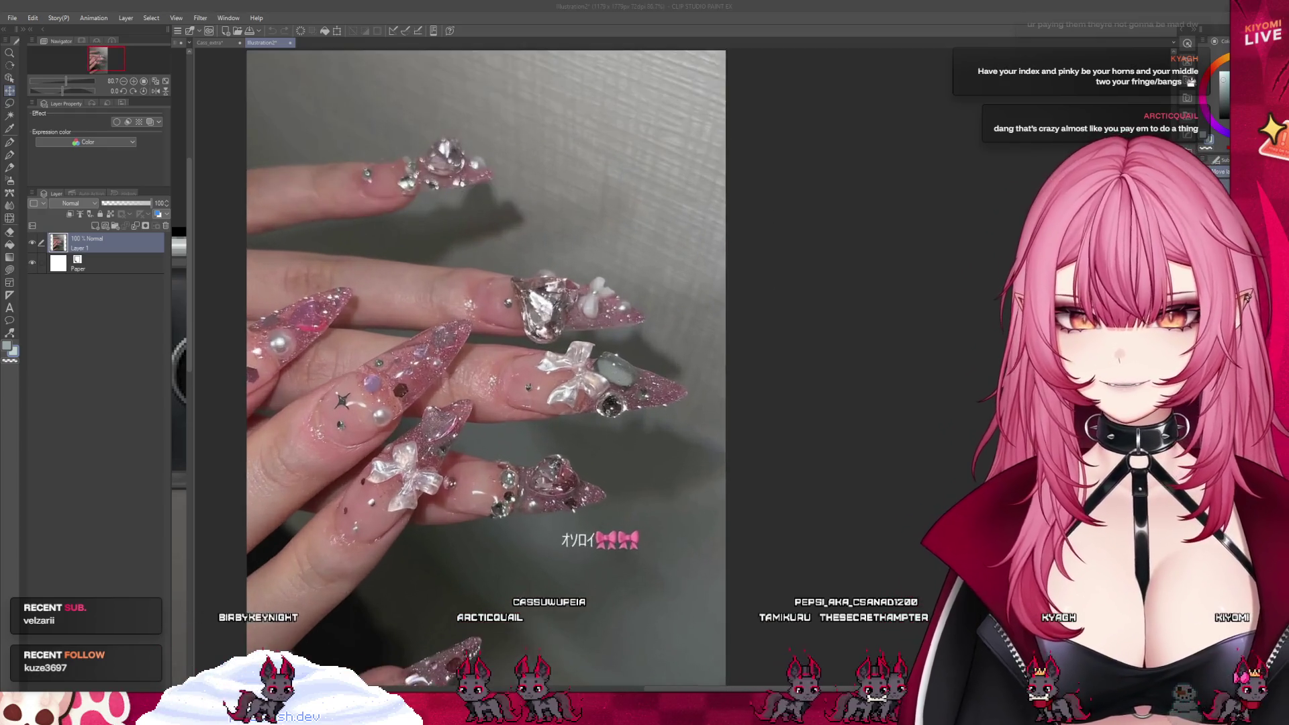
scroll(806, 351, "up", 1)
scroll(806, 352, "down", 2)
scroll(805, 351, "up", 1)
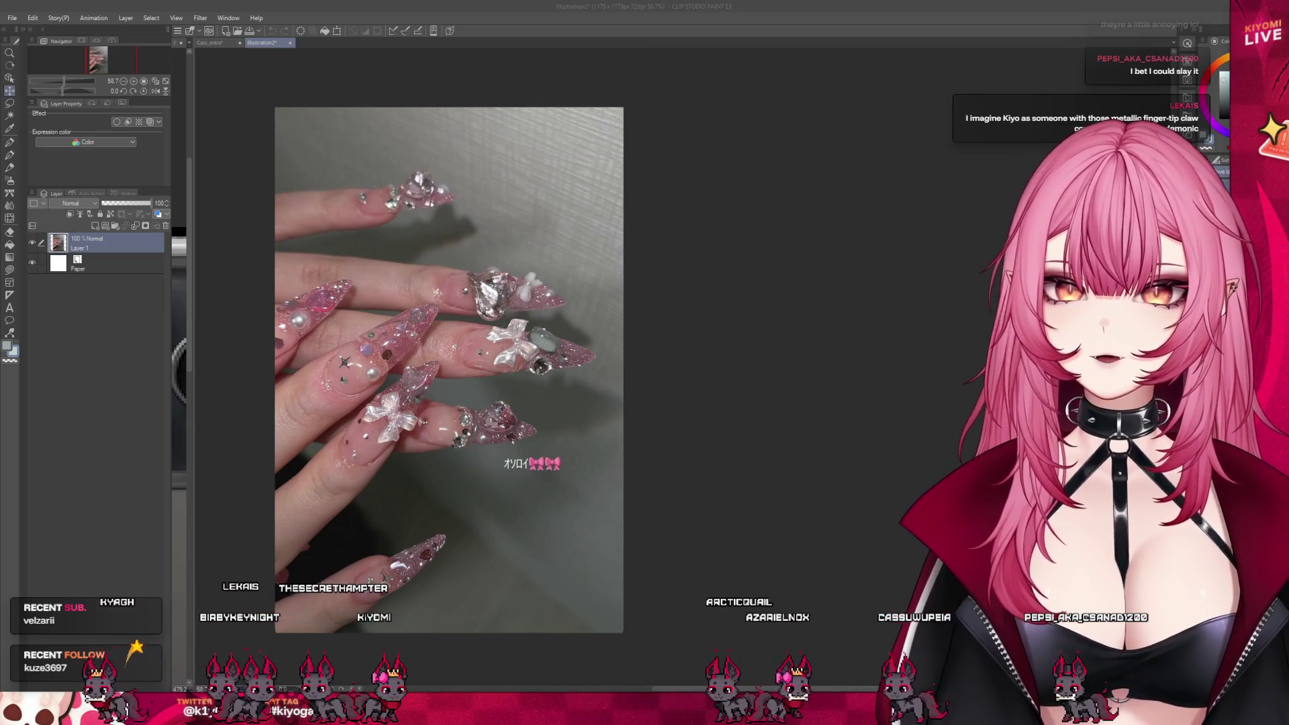
scroll(492, 345, "up", 2)
scroll(501, 357, "down", 2)
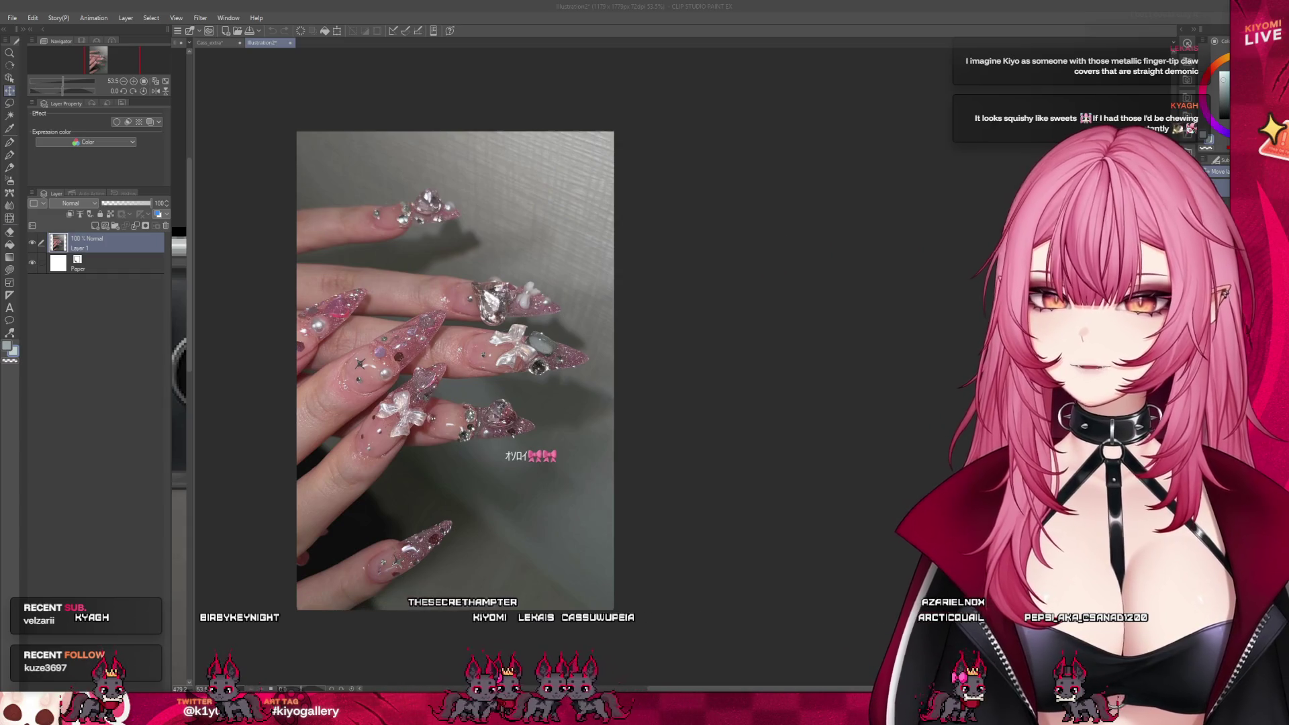
scroll(609, 290, "up", 1)
scroll(609, 290, "up", 1)
scroll(457, 400, "down", 2)
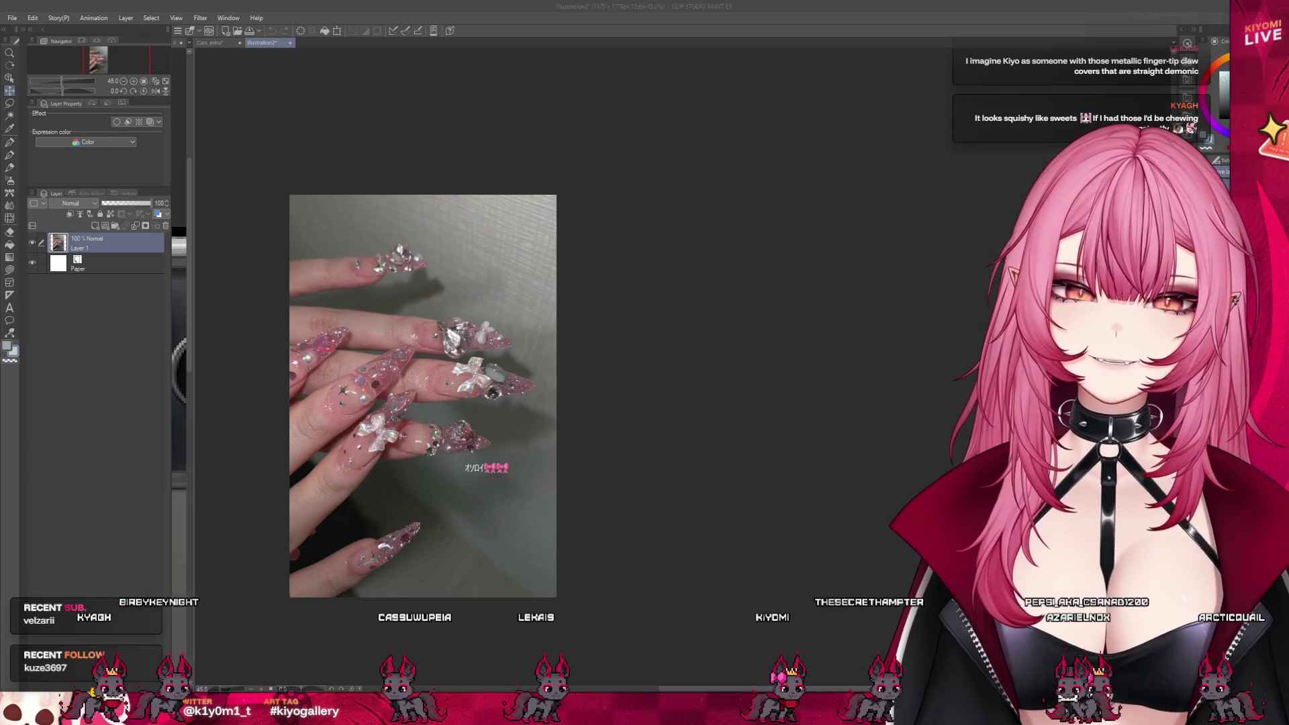
scroll(395, 420, "up", 1)
scroll(396, 419, "up", 1)
scroll(396, 420, "up", 1)
scroll(396, 420, "up", 1)
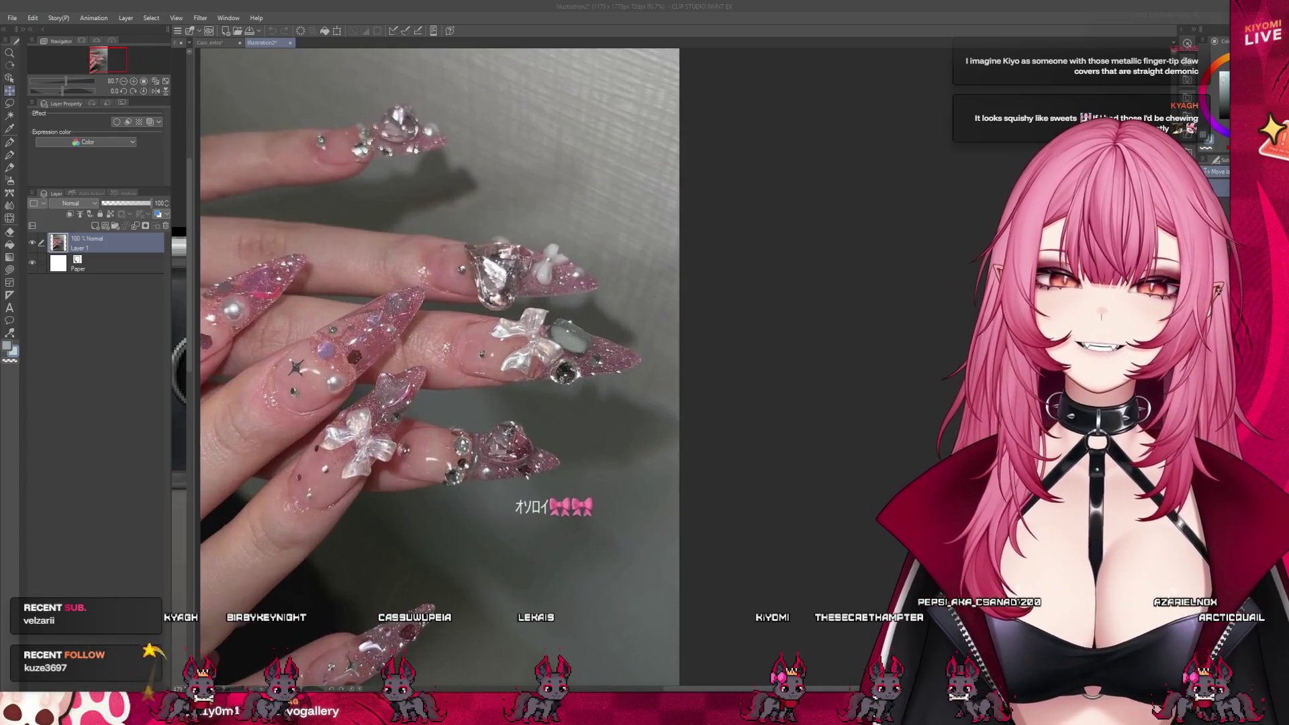
scroll(350, 419, "down", 3)
scroll(349, 419, "up", 1)
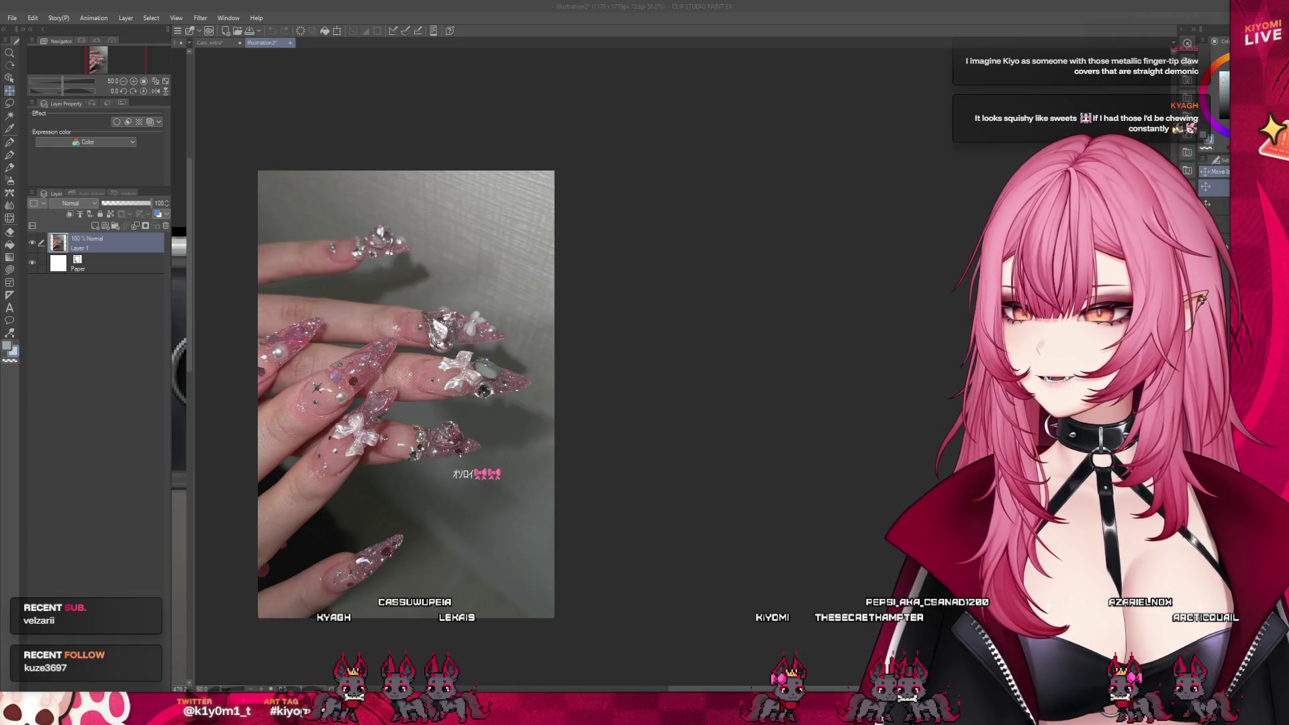
scroll(406, 392, "down", 2)
scroll(405, 365, "up", 1)
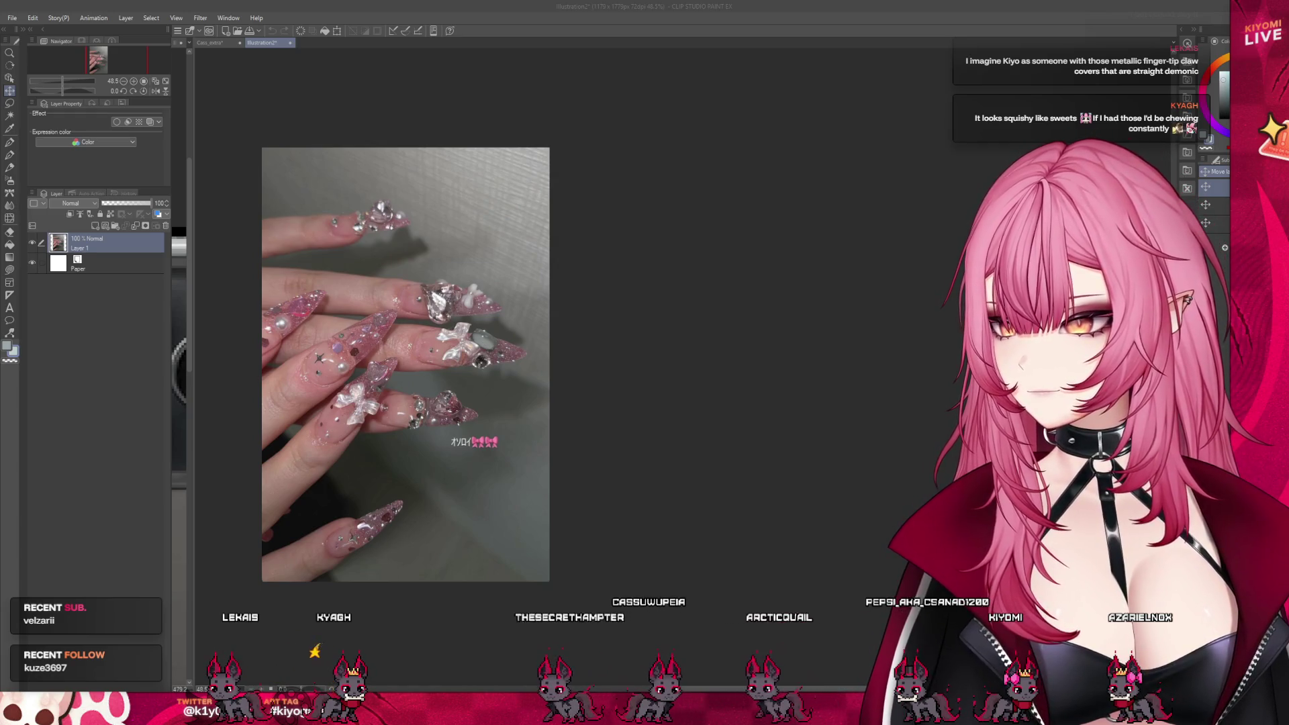
scroll(308, 279, "up", 1)
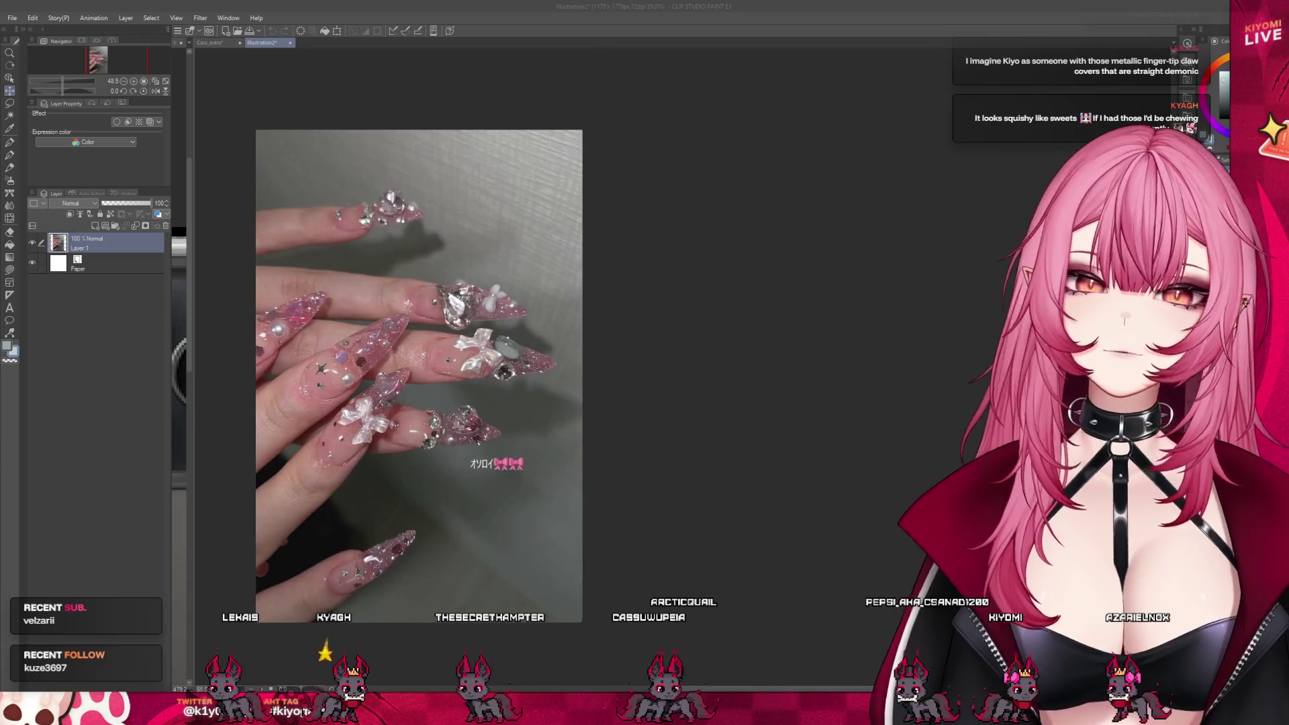
scroll(307, 279, "up", 1)
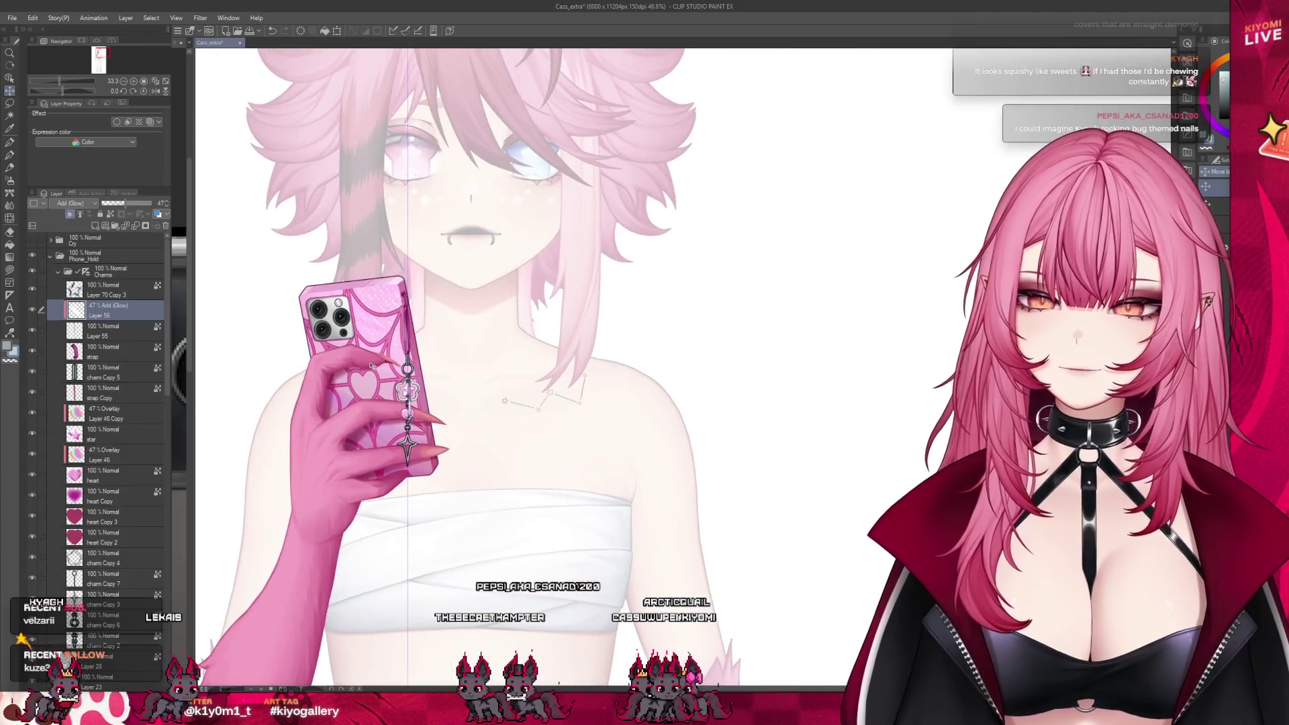
scroll(372, 381, "up", 1)
scroll(372, 382, "up", 1)
scroll(372, 382, "up", 1)
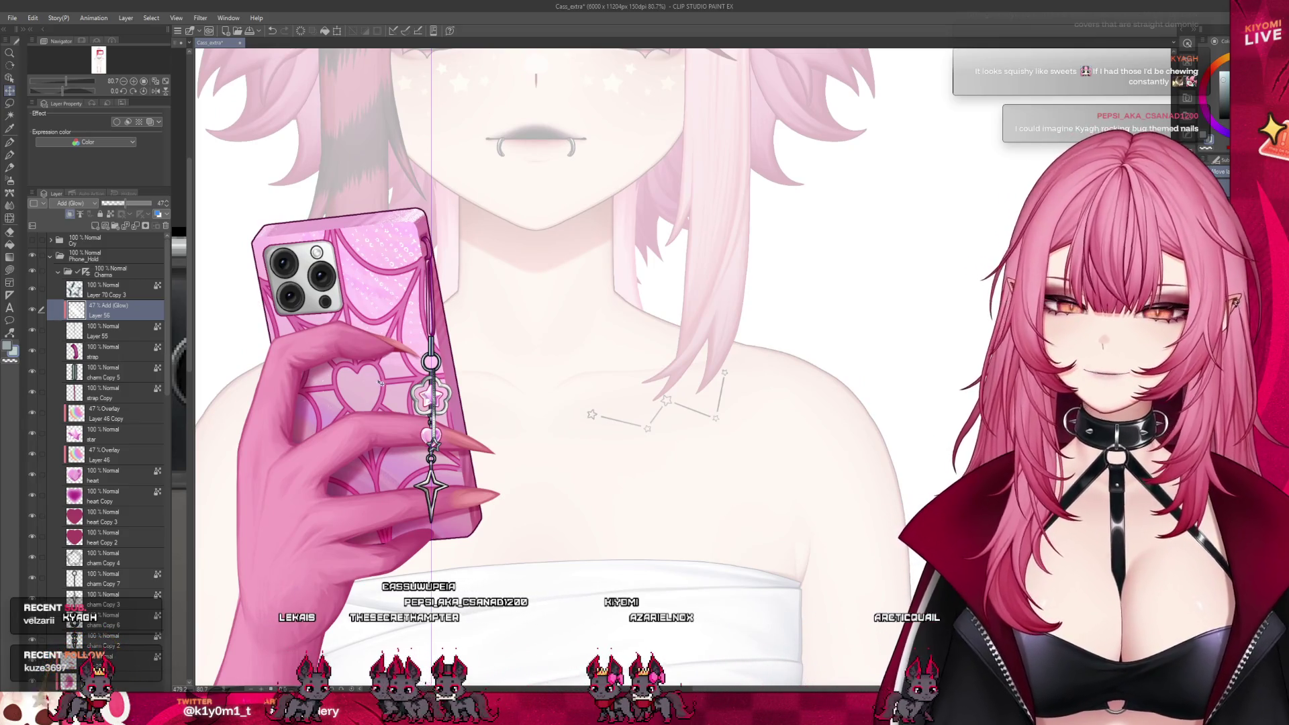
scroll(438, 422, "up", 2)
scroll(438, 422, "up", 1)
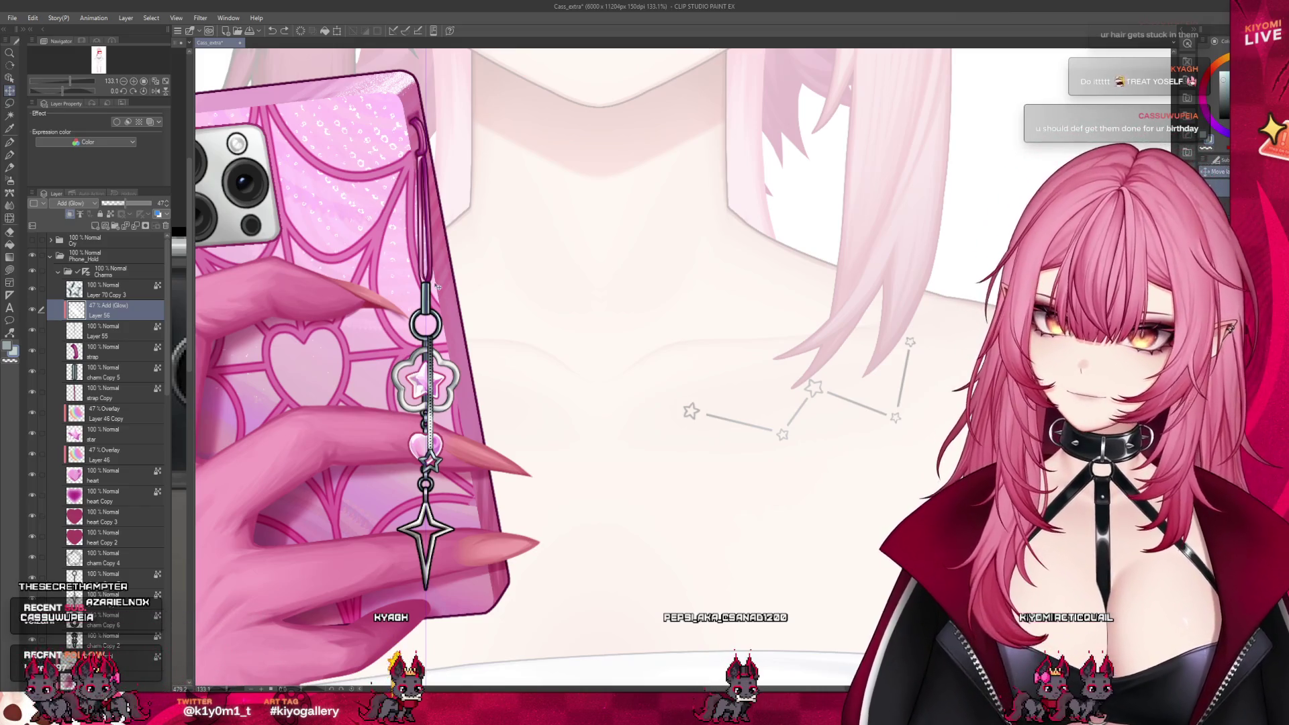
scroll(436, 285, "up", 2)
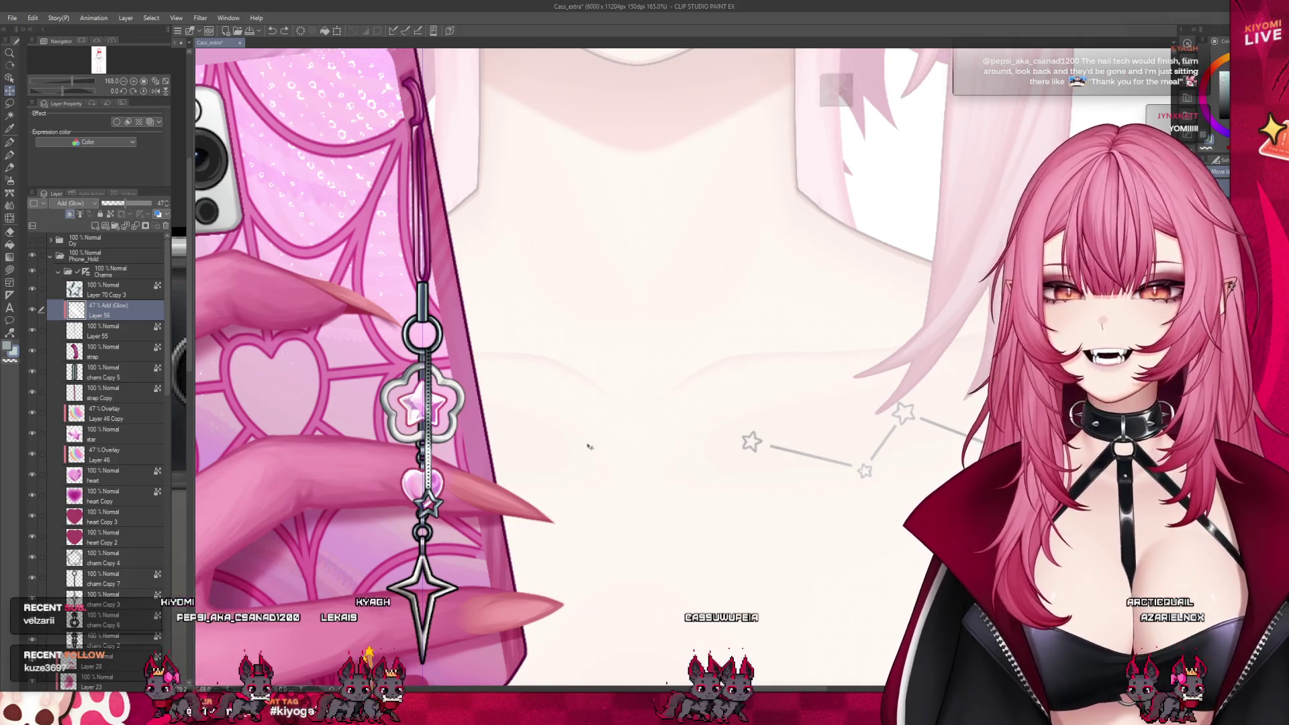
scroll(594, 443, "down", 2)
- Reduce the Add (Glow) layer over the charm from 47% to 20% opacity, then return to Layer 55
left_click(47, 288)
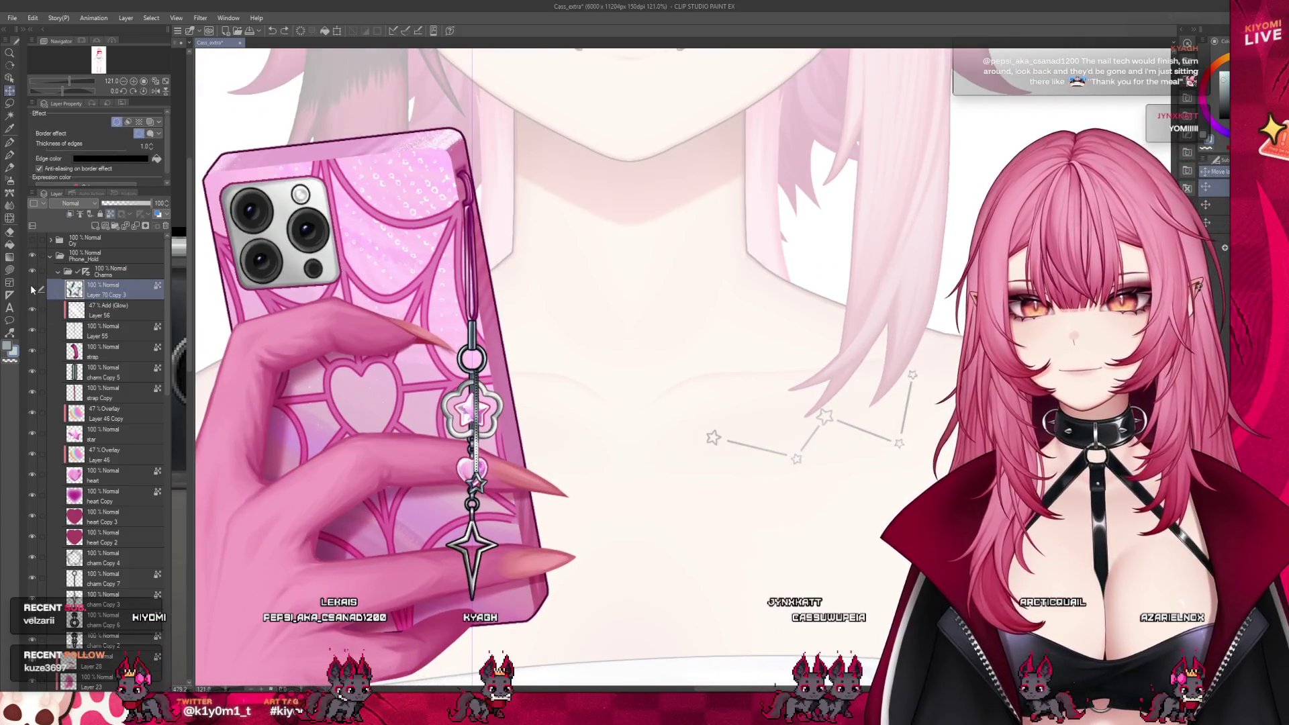
scroll(491, 479, "up", 2)
scroll(491, 478, "up", 1)
scroll(481, 489, "up", 1)
scroll(473, 485, "up", 1)
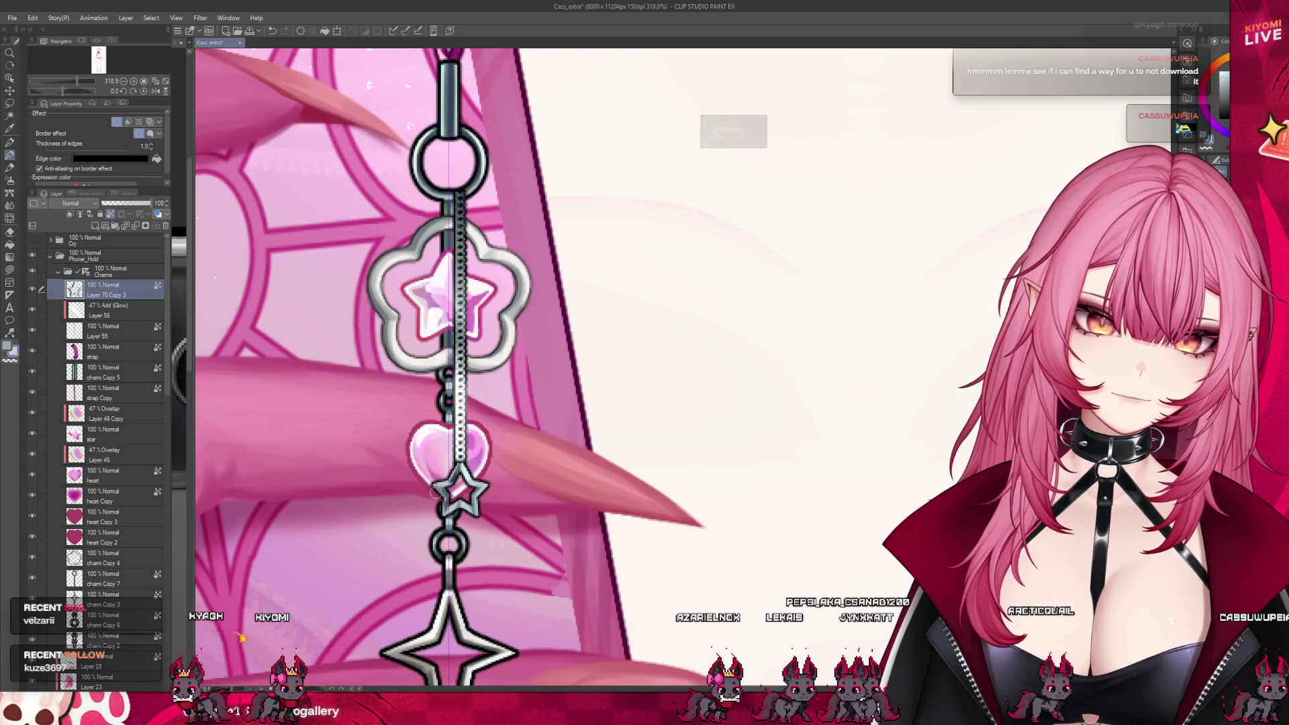
scroll(510, 524, "down", 3)
scroll(504, 519, "up", 2)
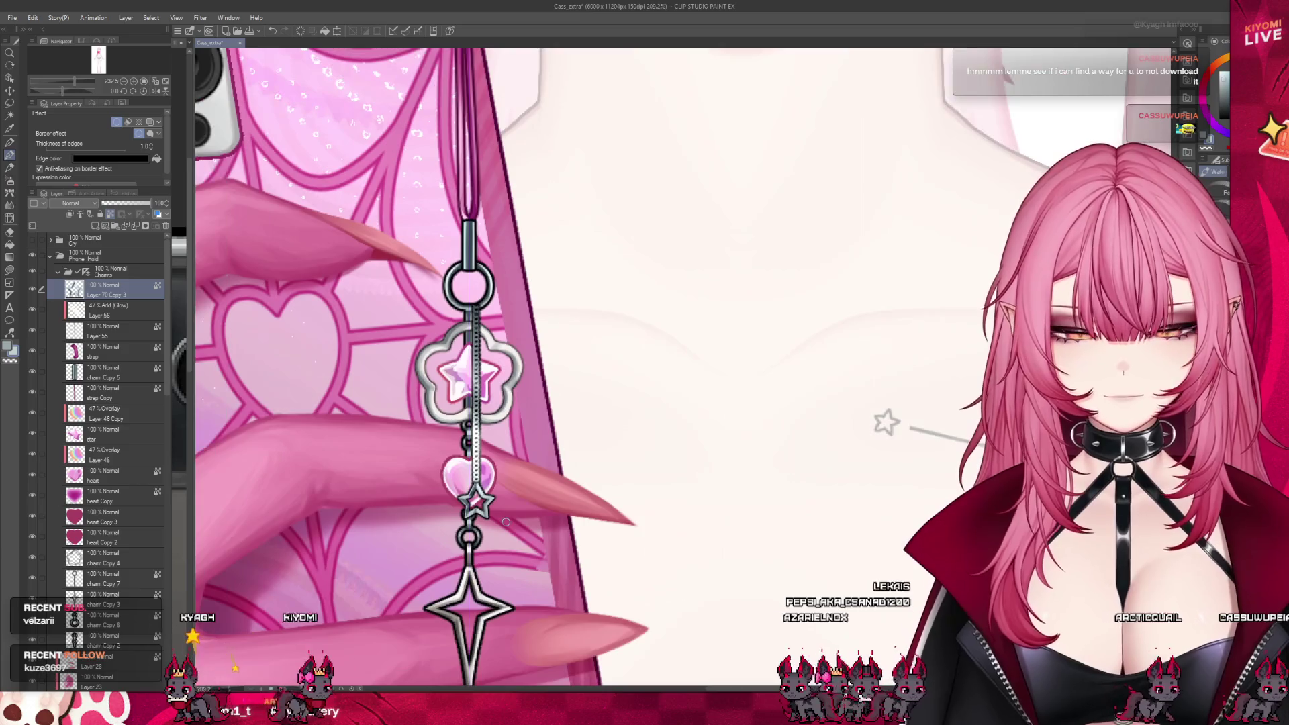
scroll(499, 515, "up", 1)
scroll(490, 514, "up", 1)
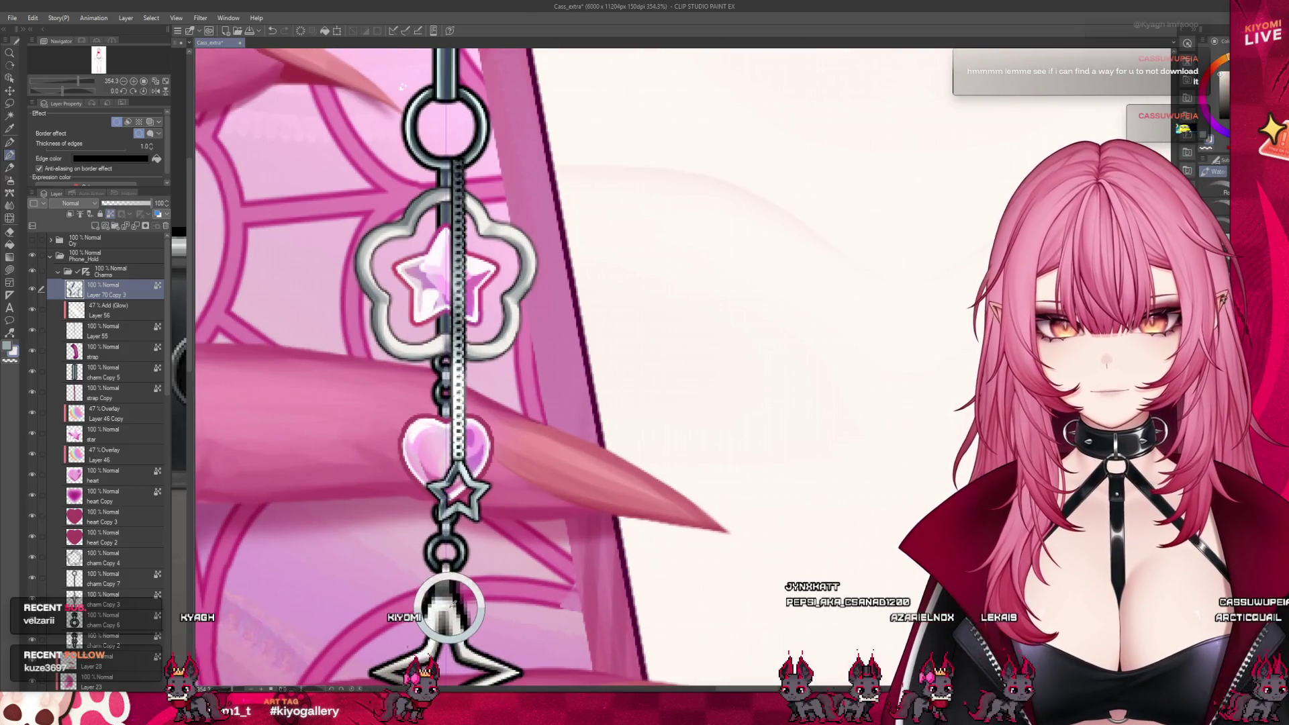
scroll(431, 490, "up", 2)
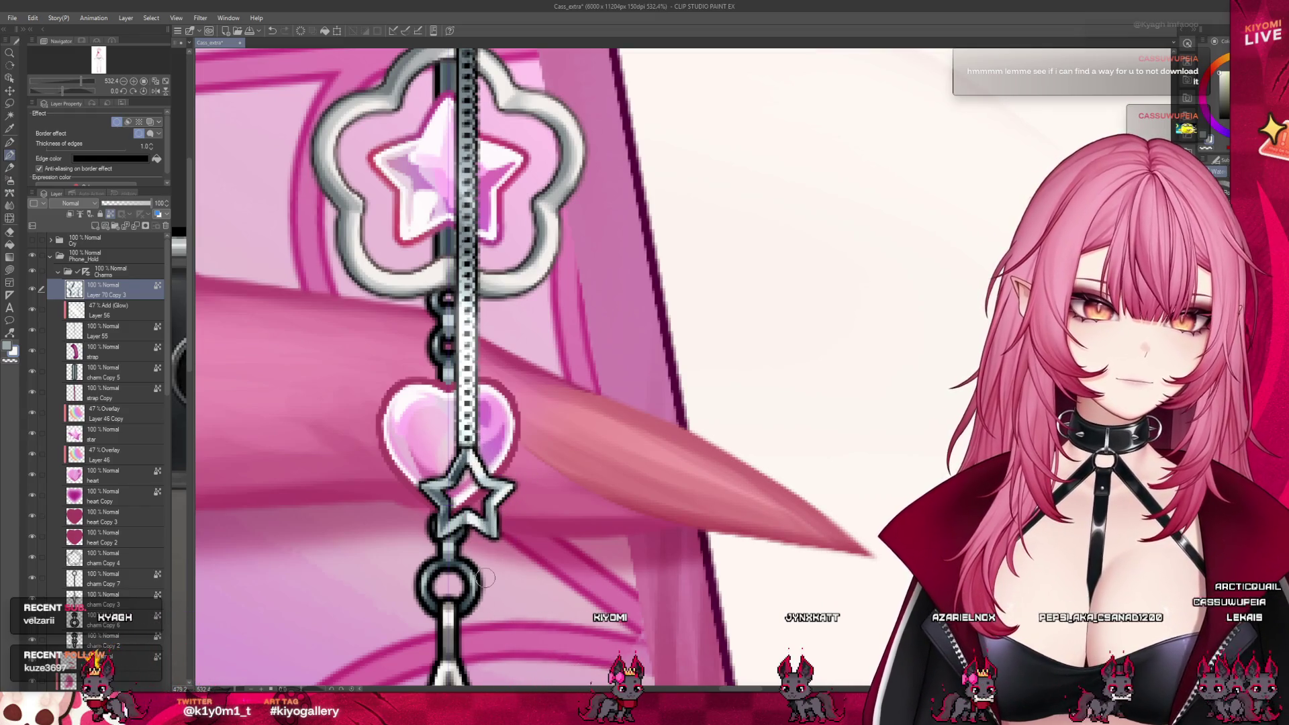
scroll(527, 498, "down", 2)
scroll(526, 498, "down", 1)
scroll(527, 498, "down", 1)
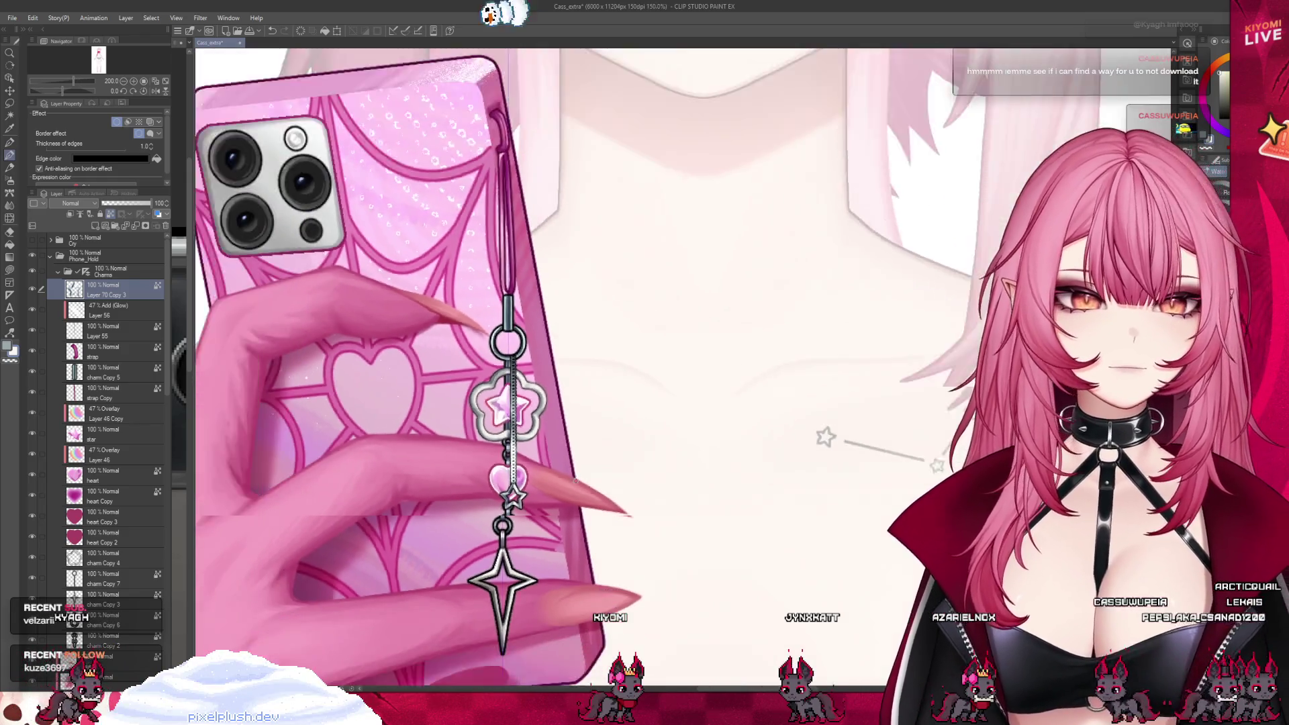
scroll(573, 483, "down", 2)
scroll(573, 483, "up", 1)
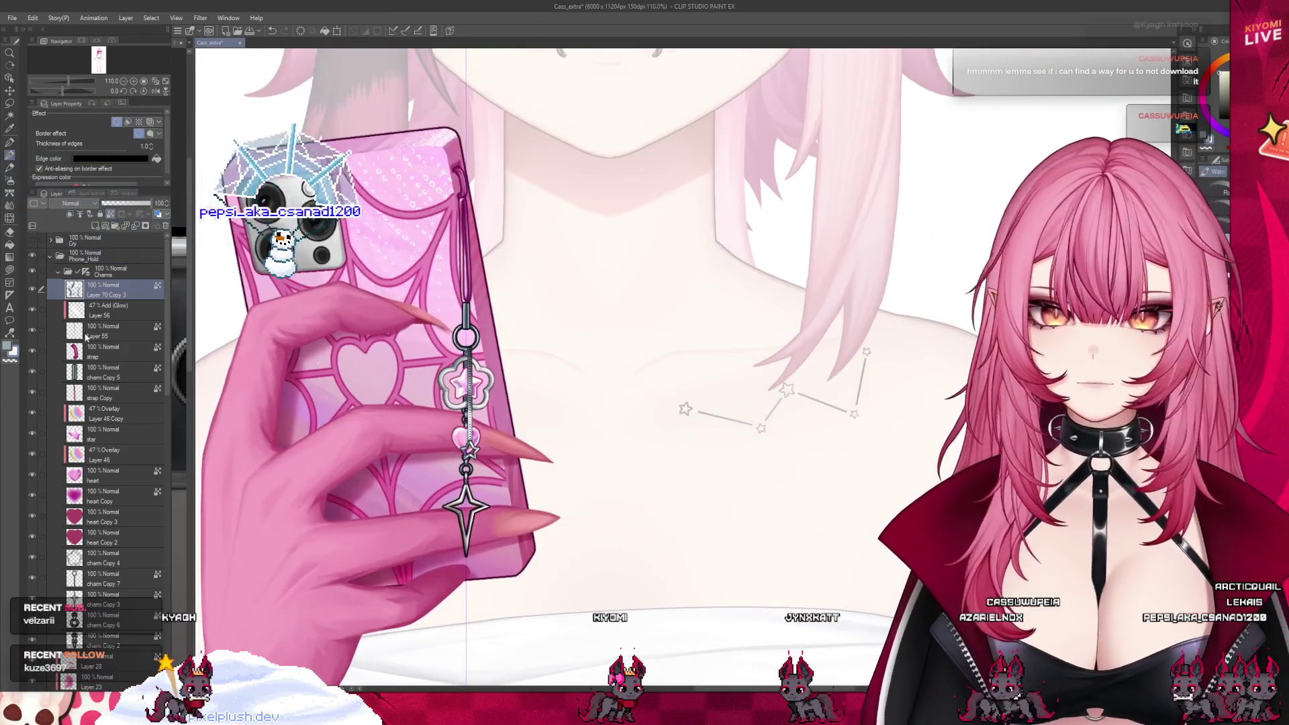
left_click(116, 308)
left_click_drag(149, 203, 105, 204)
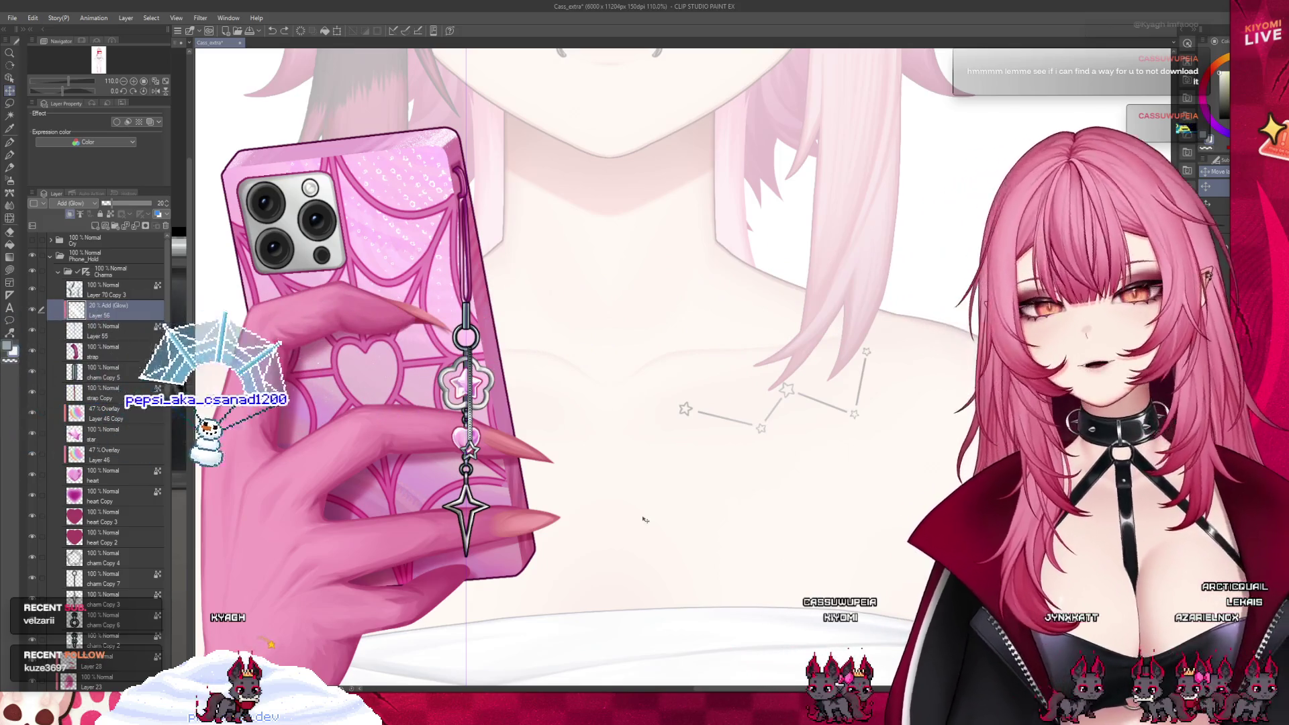
scroll(644, 520, "down", 2)
scroll(464, 518, "down", 2)
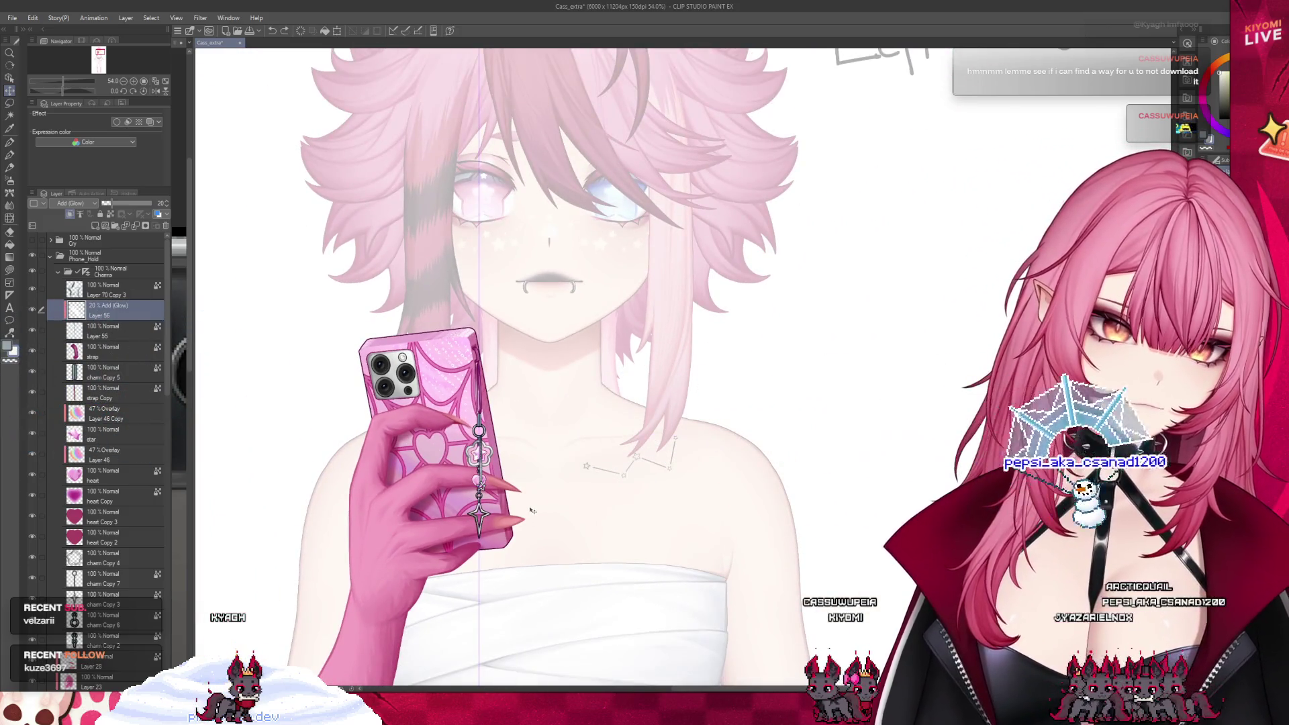
scroll(511, 486, "up", 2)
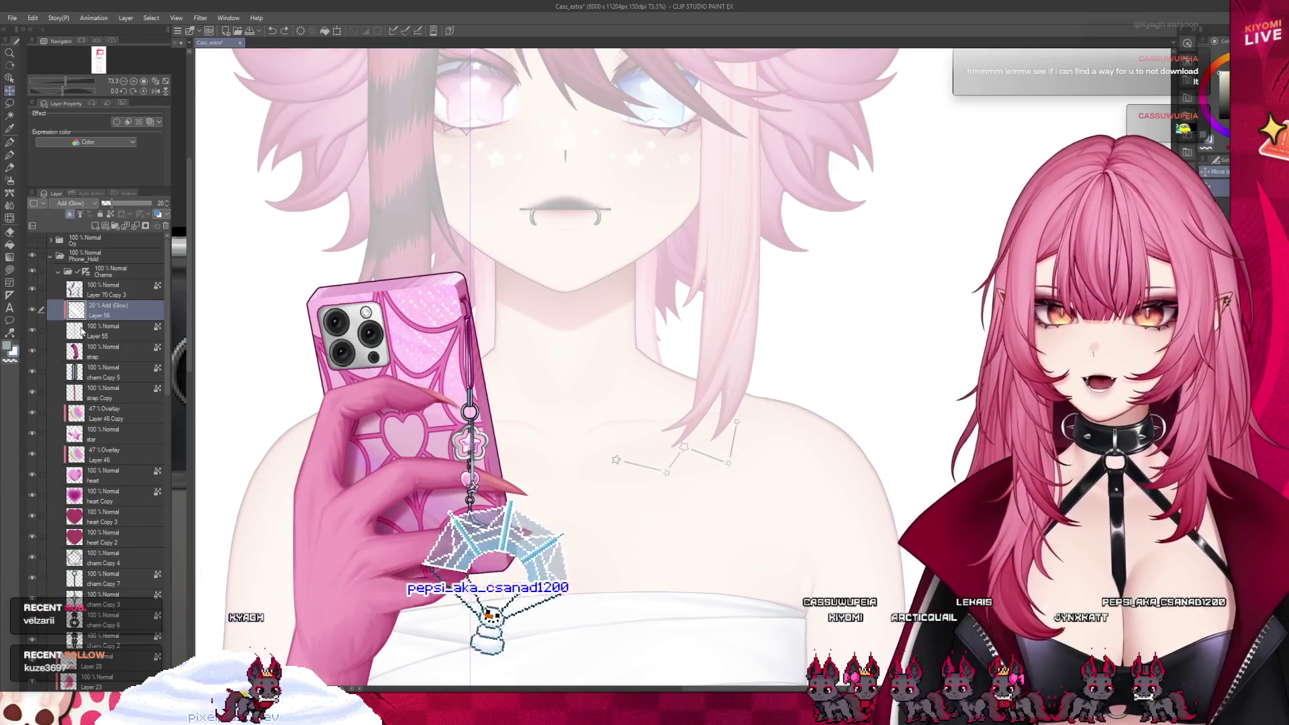
left_click(113, 327)
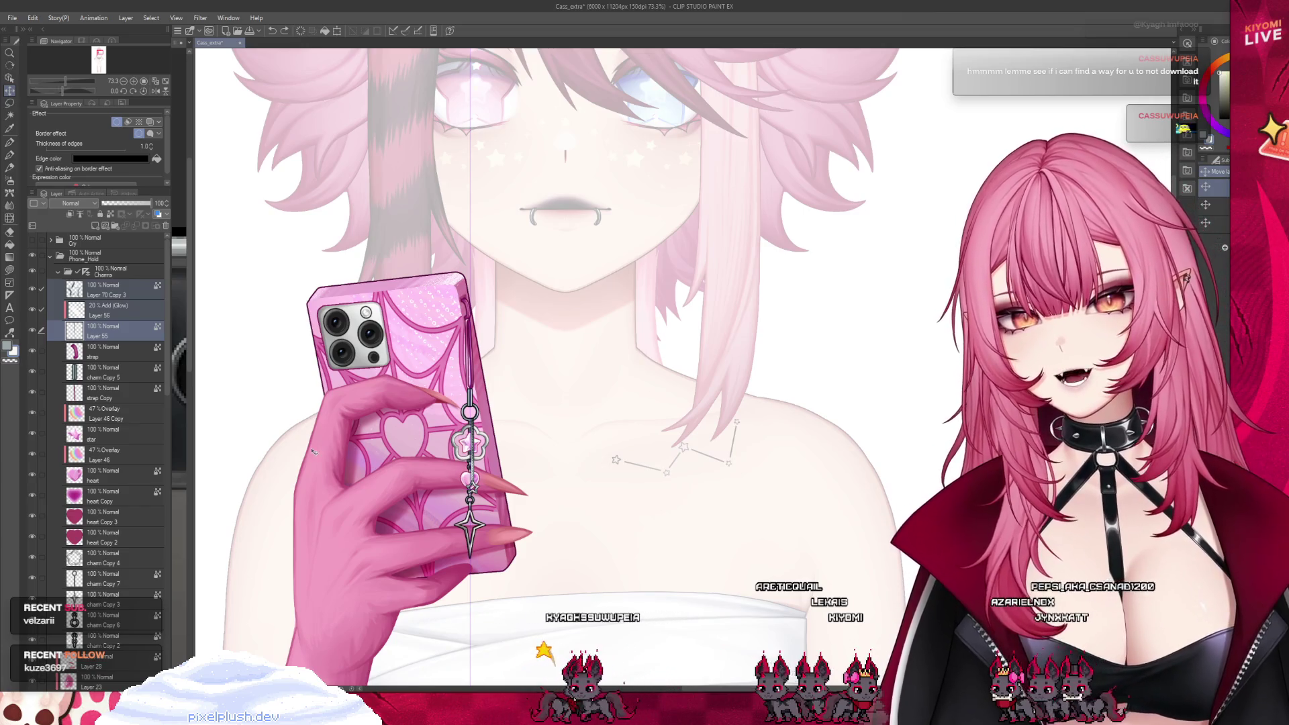
scroll(124, 316, "down", 1)
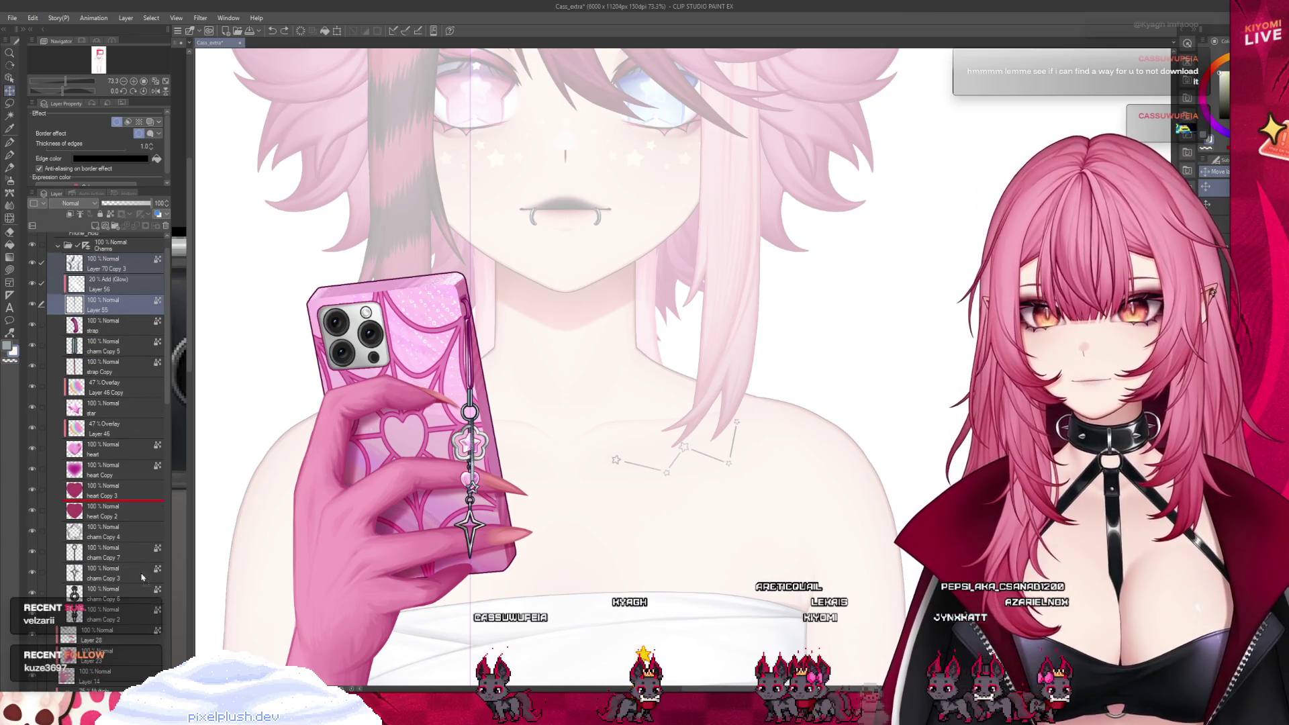
- Move the Layer 70 Copy 3 and Add (Glow) layers up into the Charms group
left_click_drag(131, 629, 129, 632)
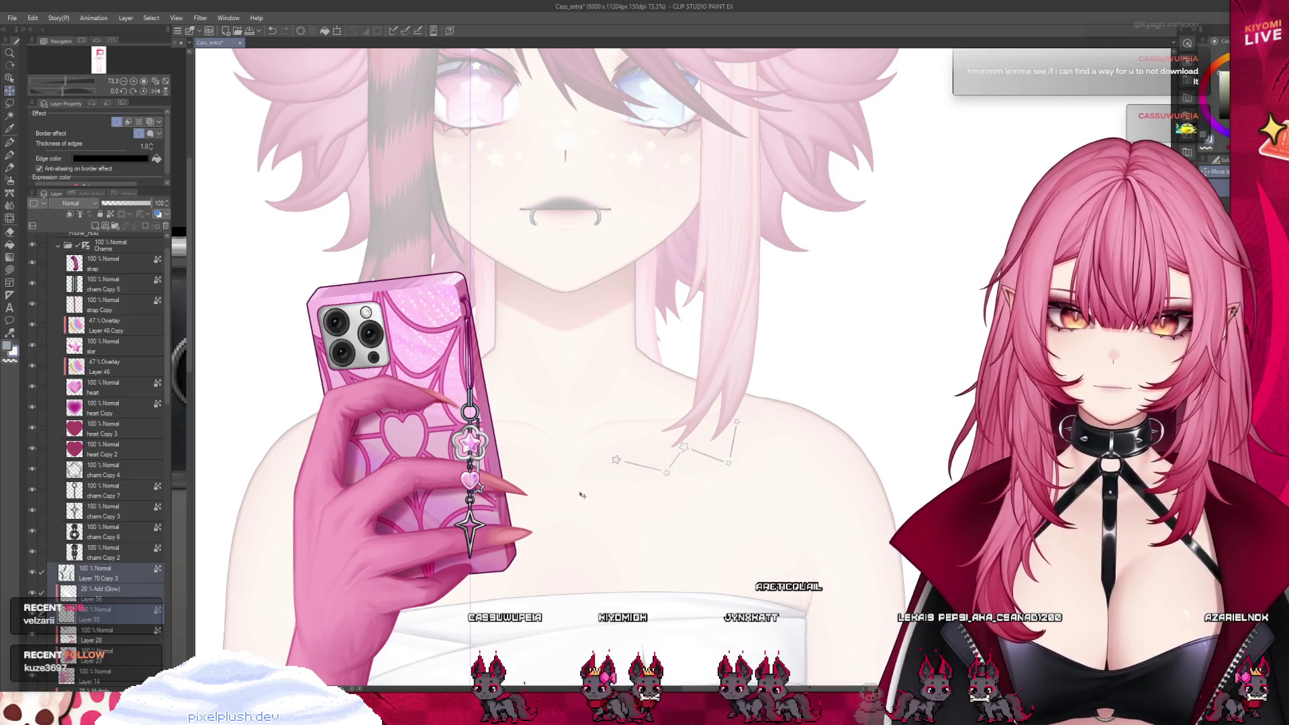
scroll(544, 503, "up", 2)
scroll(514, 508, "up", 2)
scroll(498, 519, "up", 2)
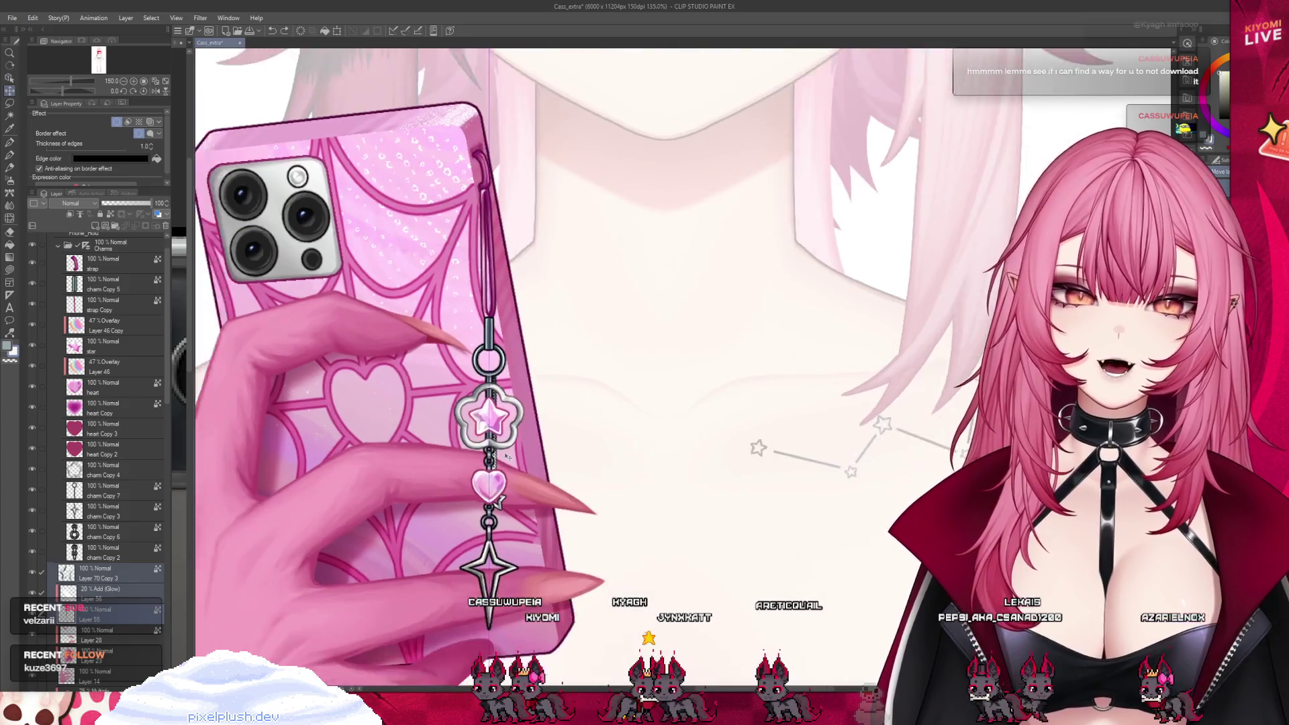
scroll(496, 525, "up", 2)
scroll(505, 456, "up", 1)
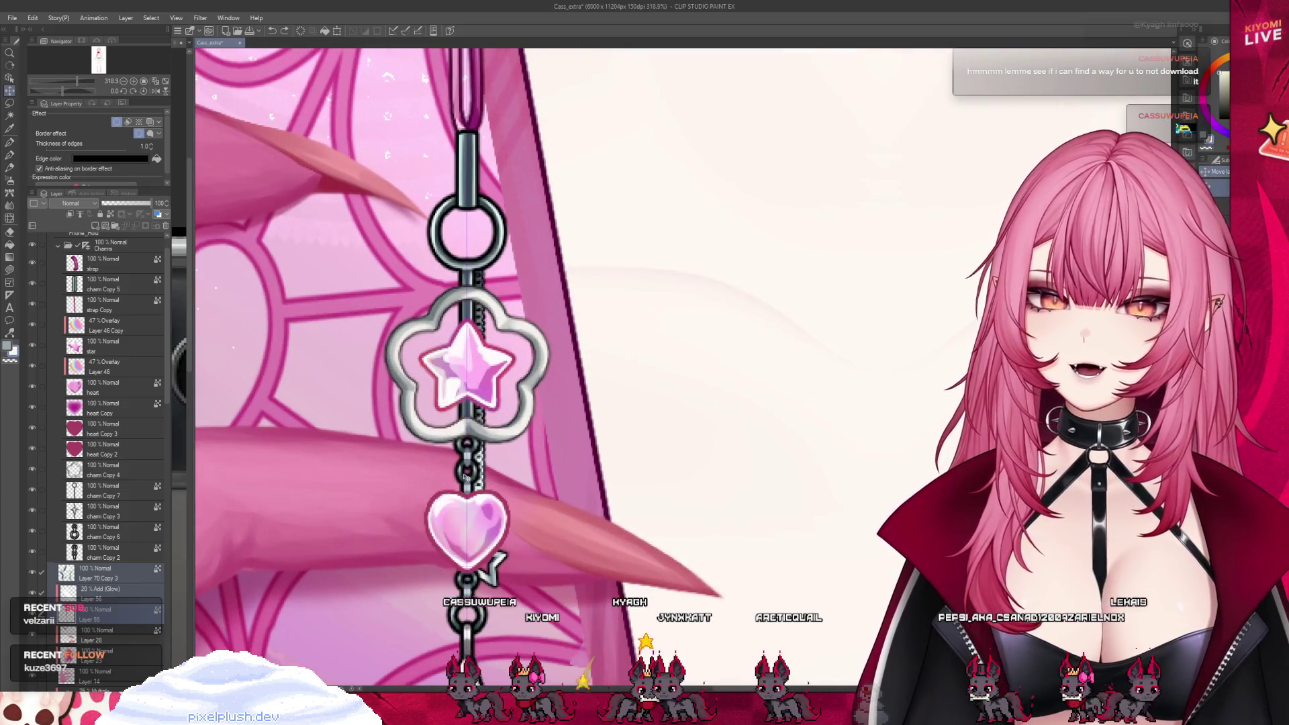
scroll(467, 485, "down", 2)
scroll(467, 484, "down", 3)
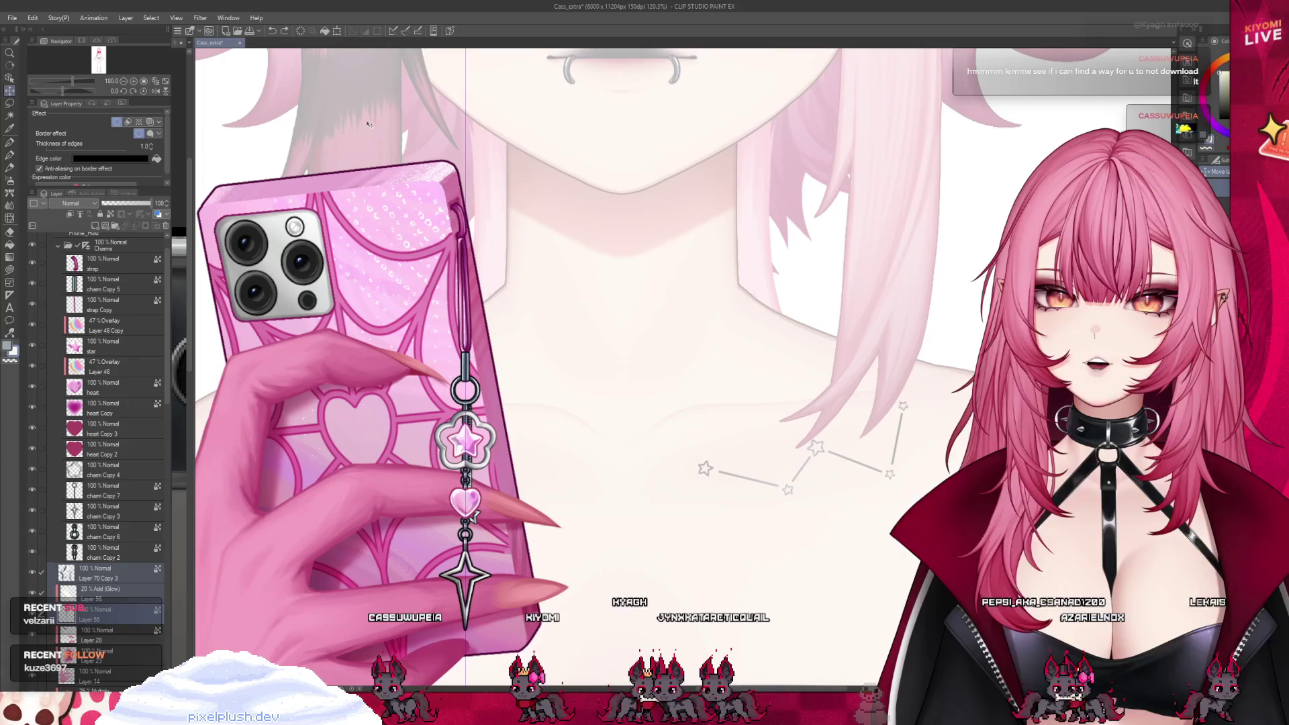
left_click(272, 36)
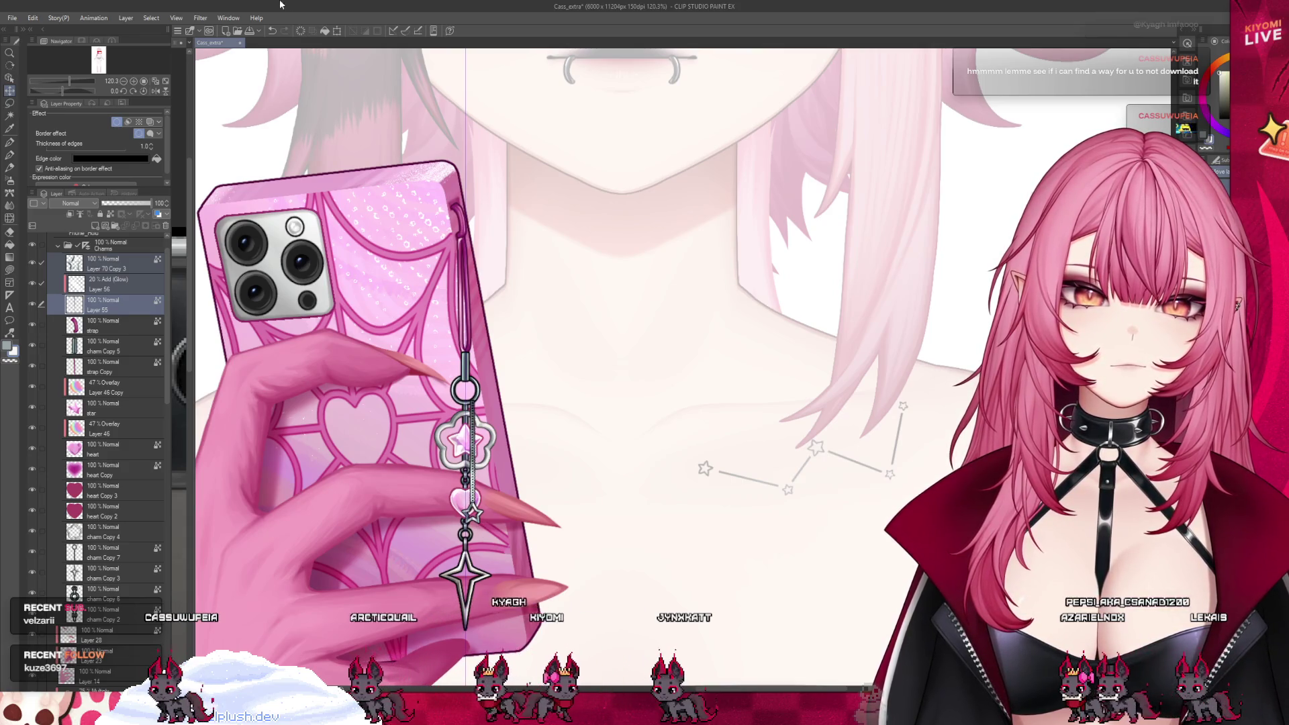
- Free-transform the phone charm and rotate it to hang at a slight tilt
key("ctrl+t")
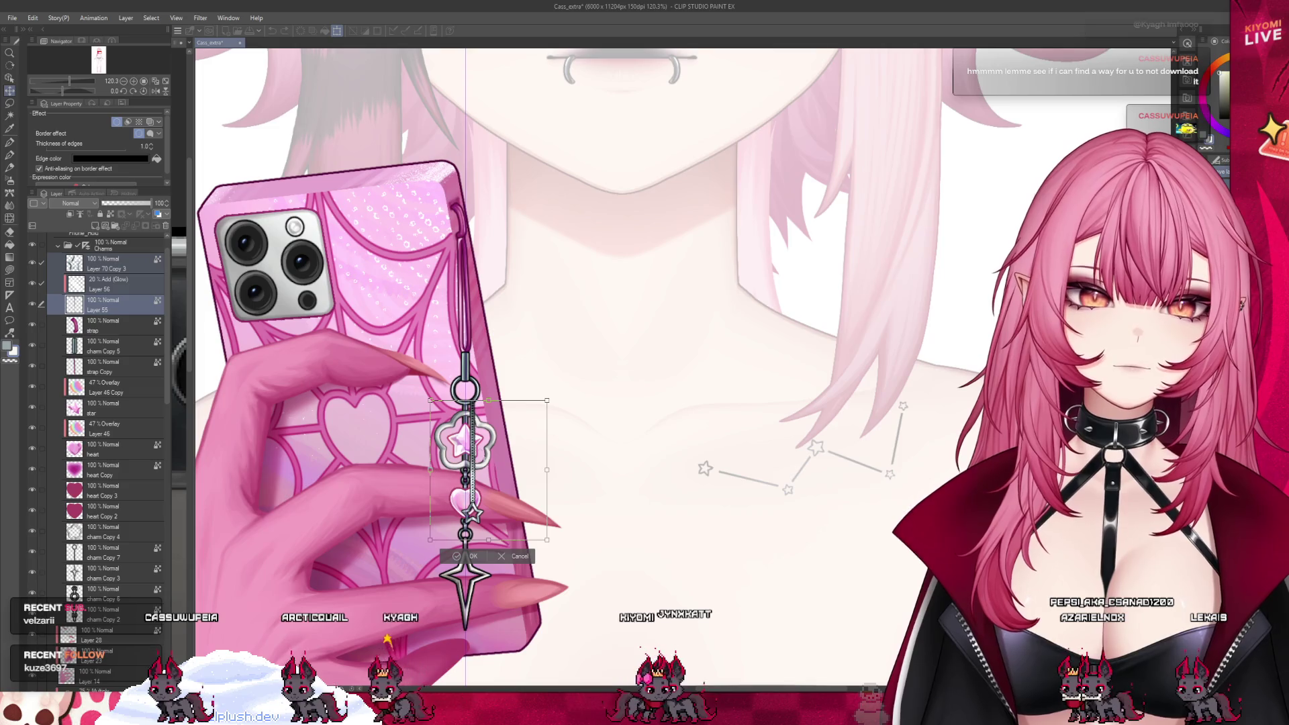
left_click_drag(558, 483, 596, 528)
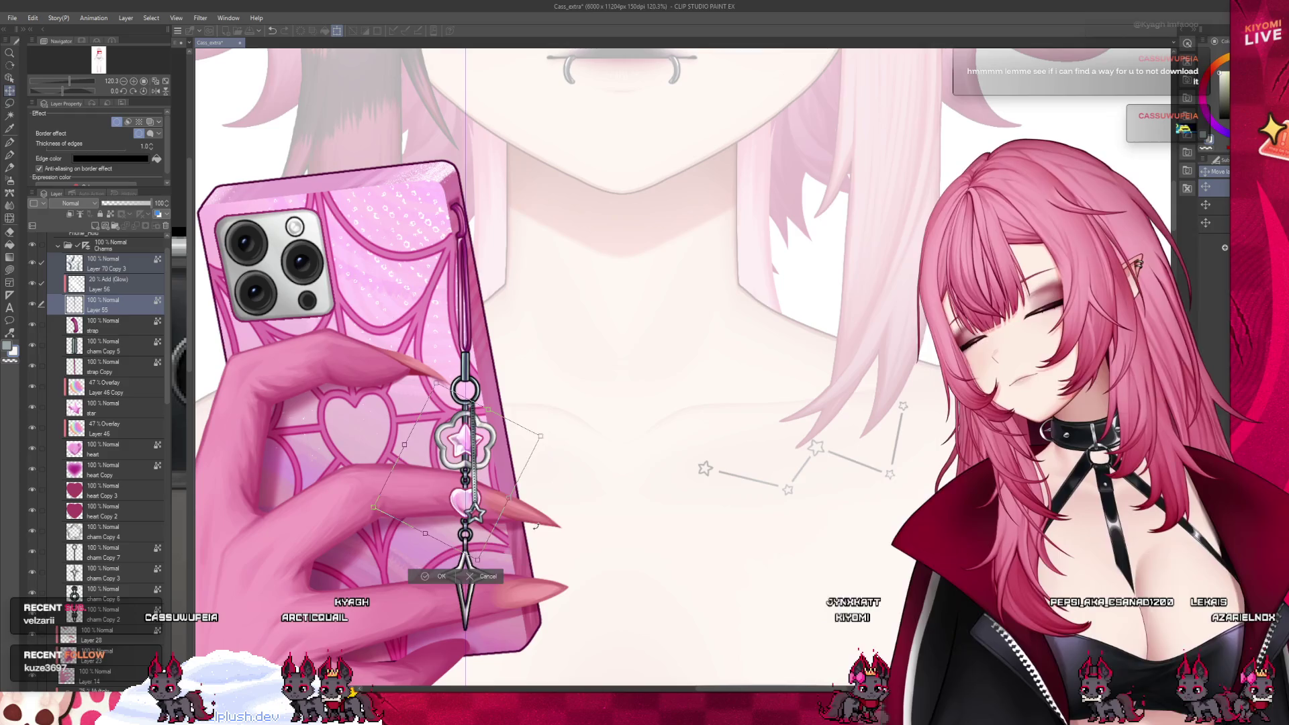
left_click_drag(596, 528, 633, 498)
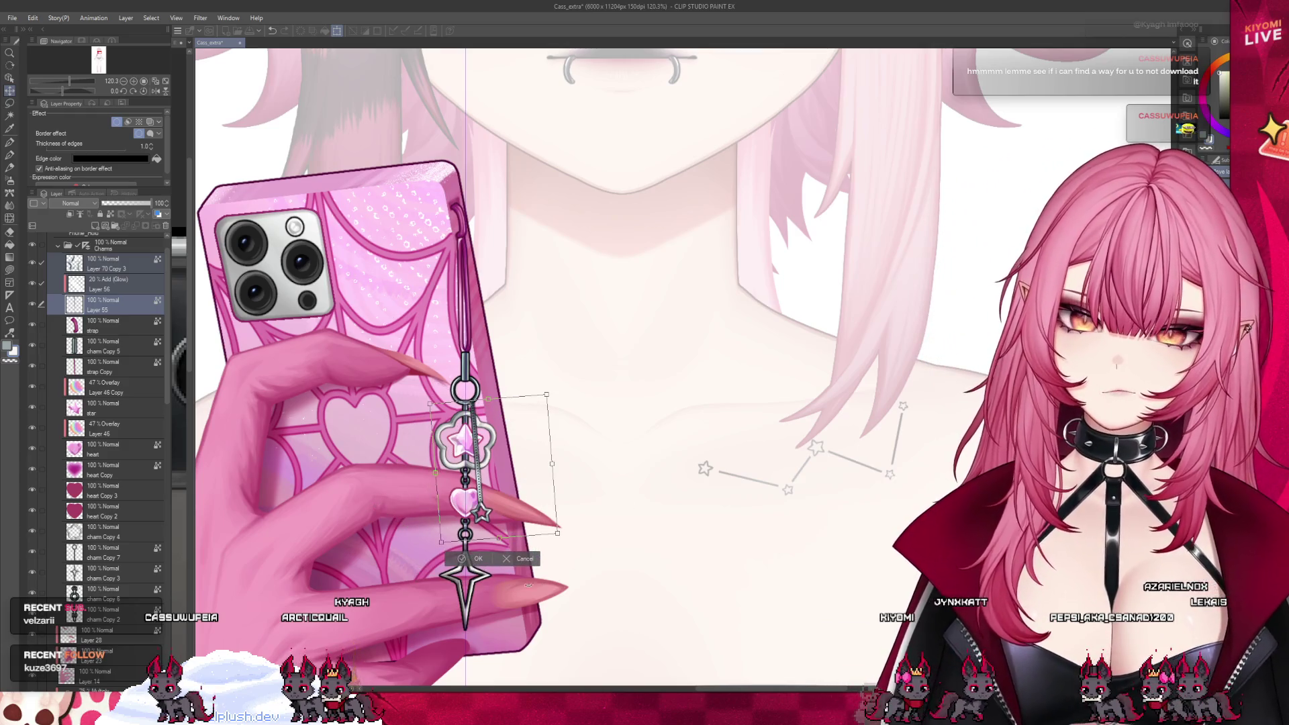
scroll(381, 445, "down", 3)
scroll(381, 445, "down", 2)
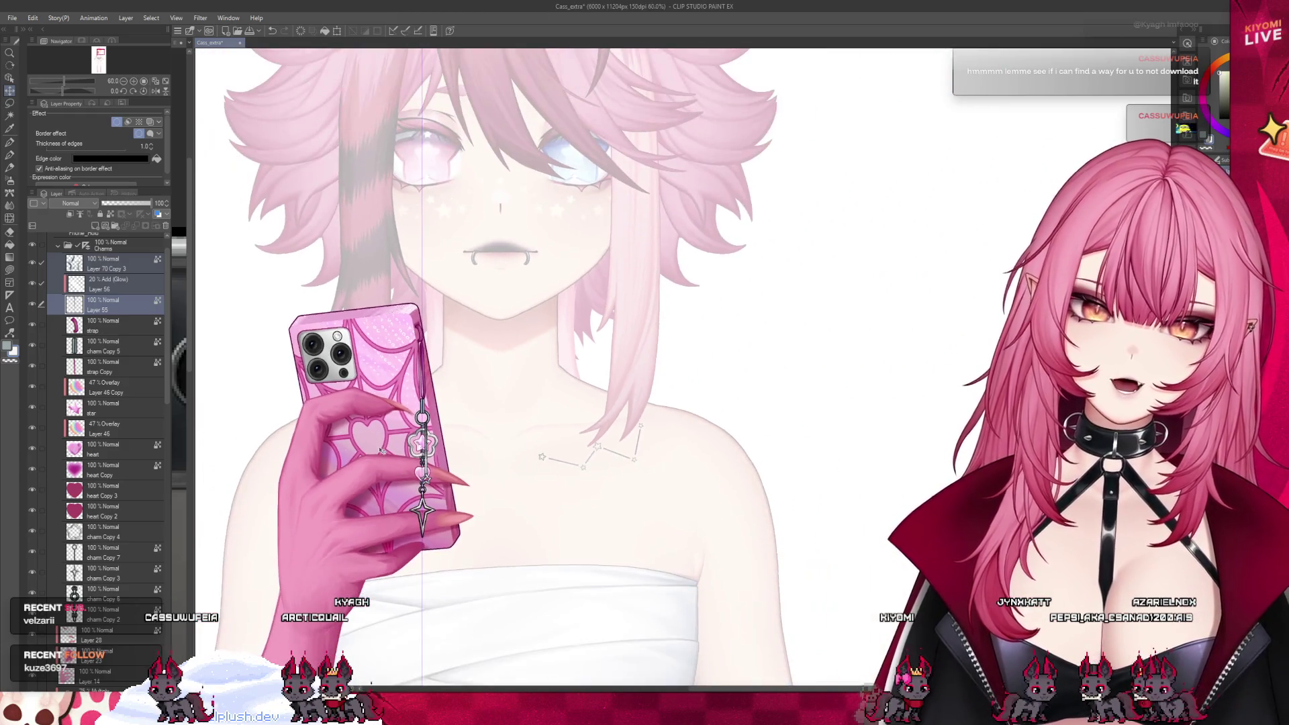
scroll(507, 485, "up", 2)
scroll(508, 483, "up", 1)
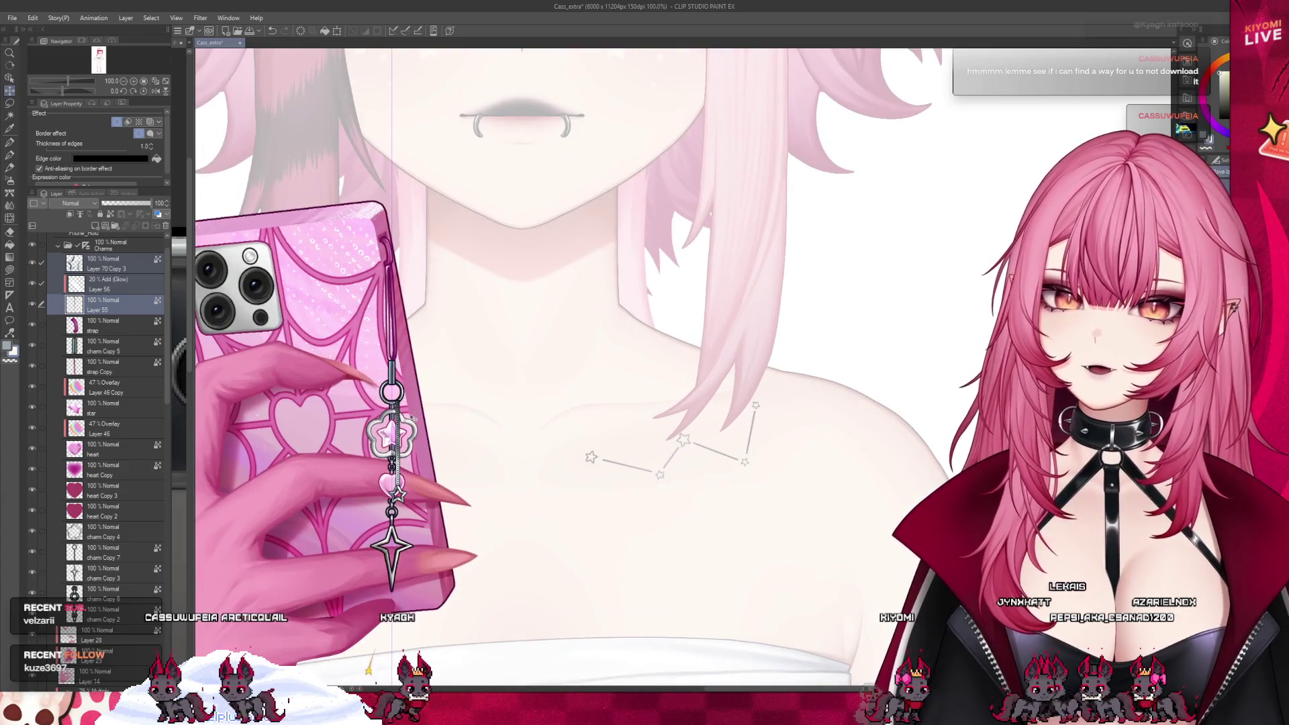
- Hide the extra chain and small star charm layers and select the heart Copy layer
left_click(105, 325)
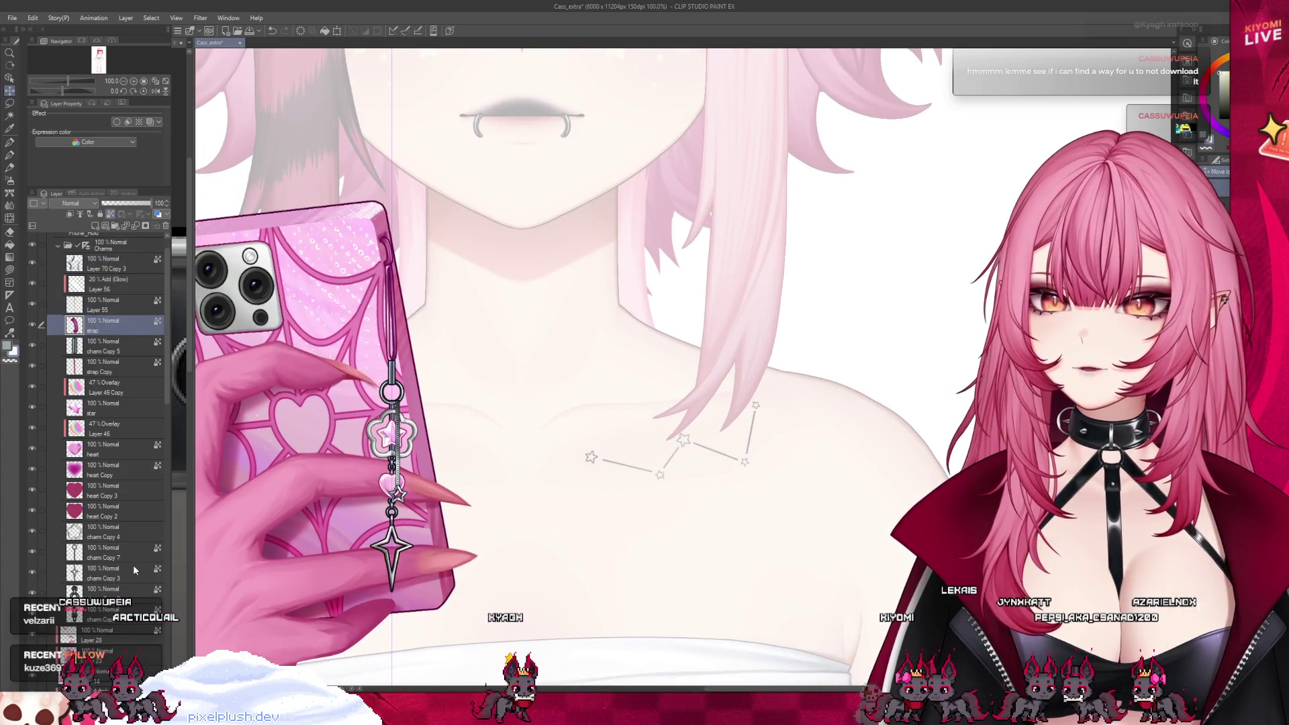
left_click(105, 490)
scroll(395, 507, "up", 2)
scroll(395, 506, "up", 2)
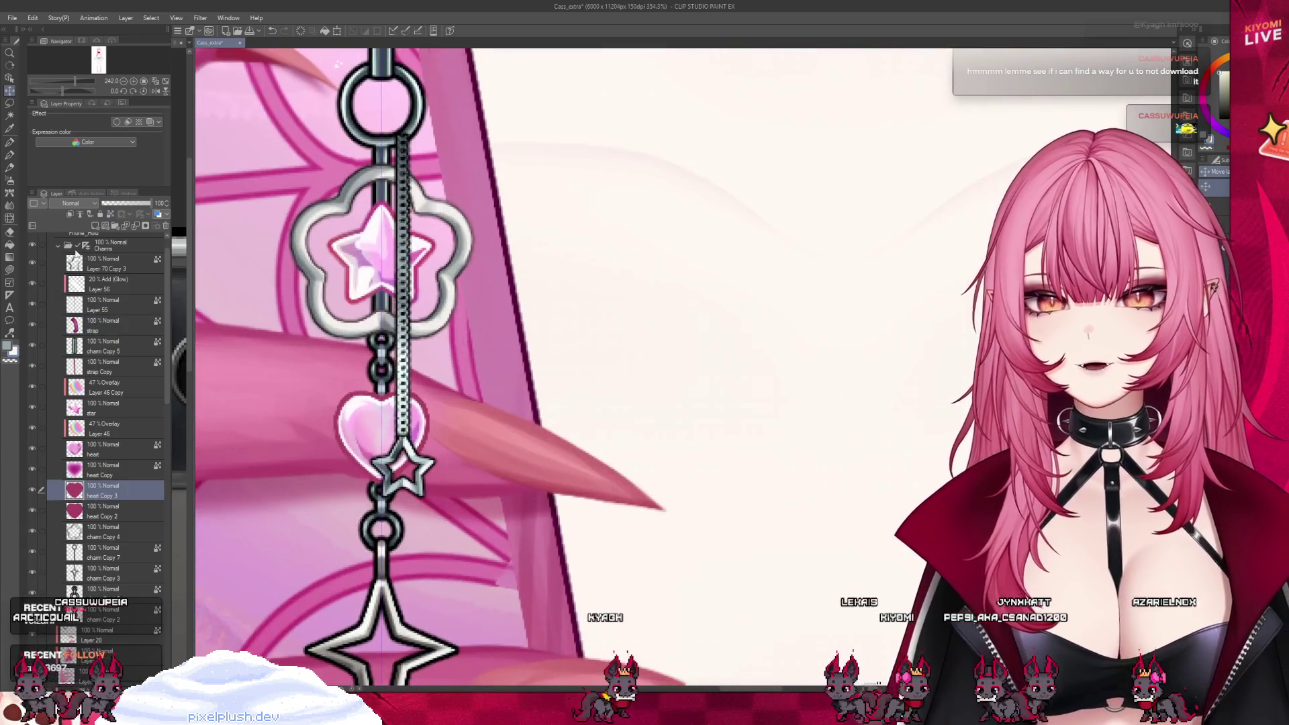
left_click_drag(34, 278, 33, 408)
scroll(212, 416, "up", 1)
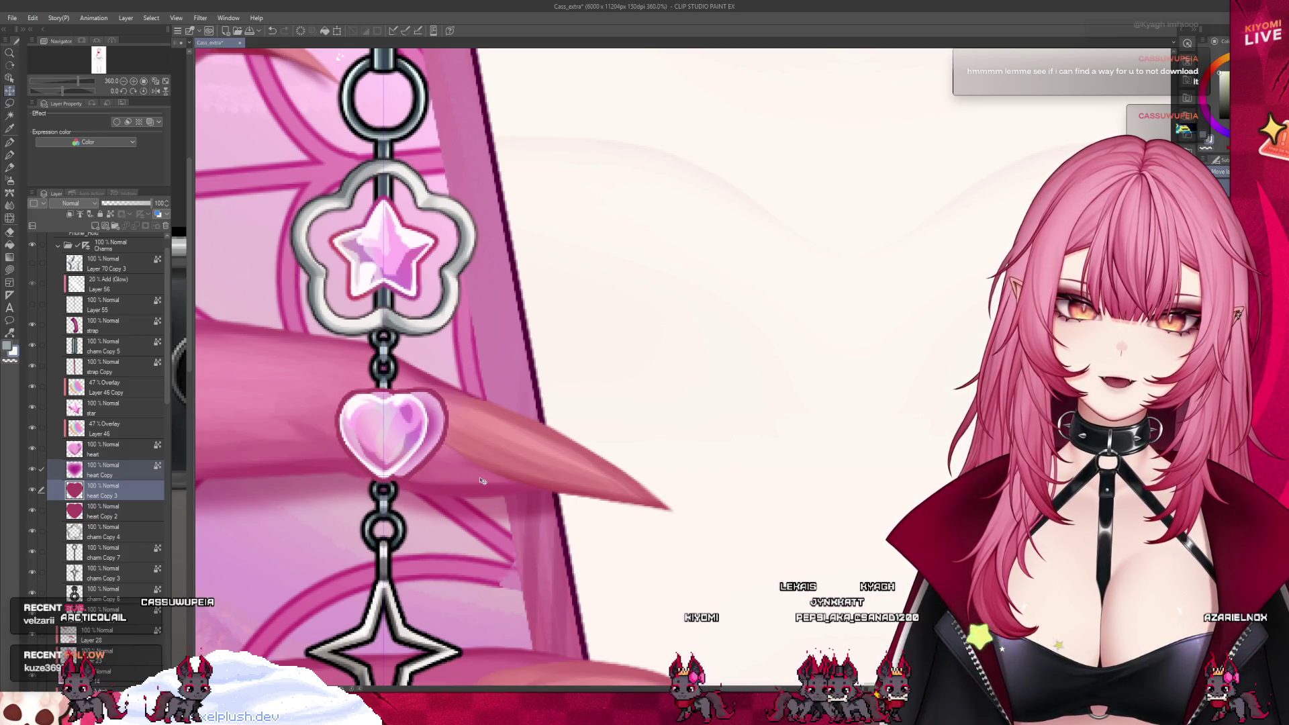
scroll(433, 443, "up", 3)
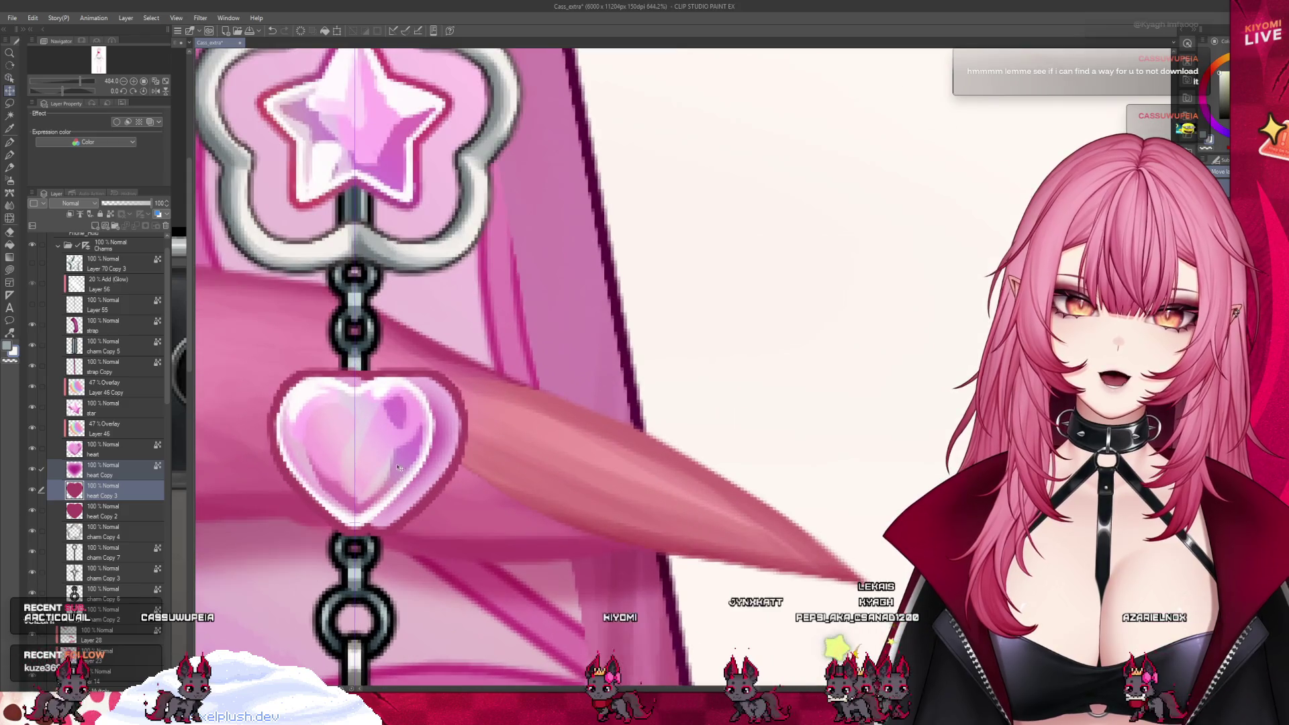
left_click(114, 474)
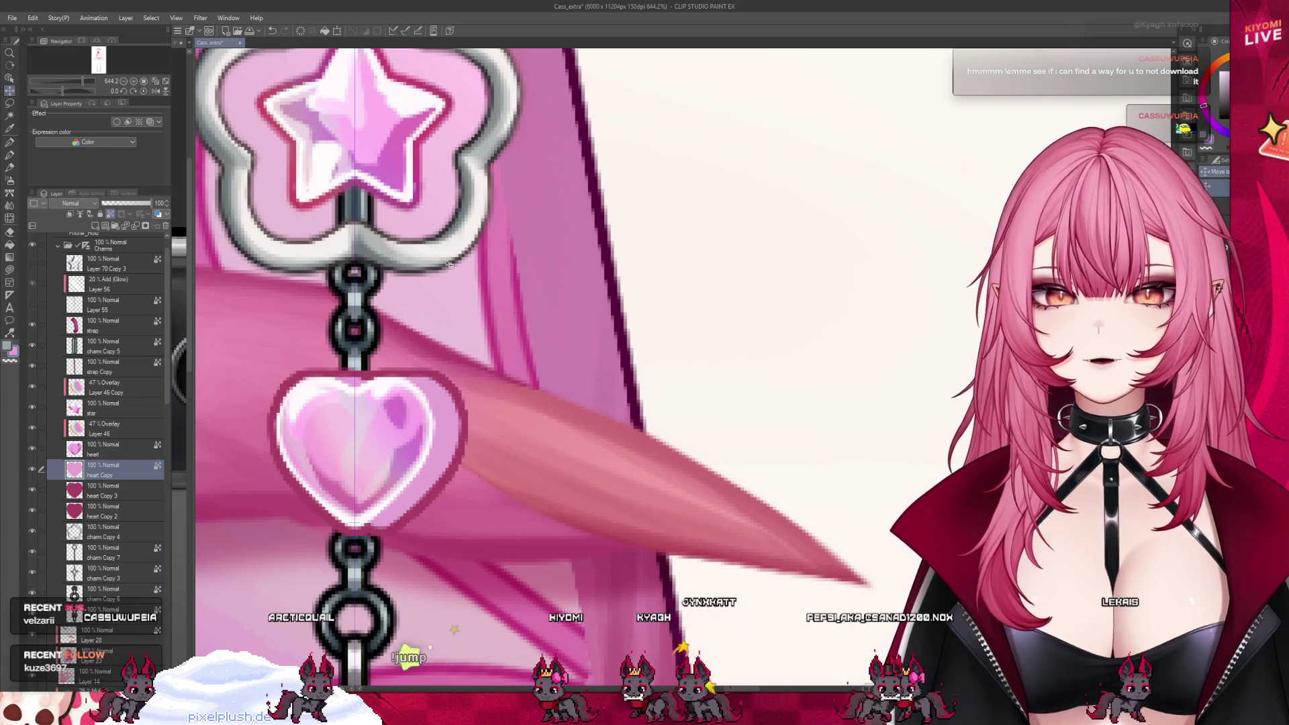
- Repaint pink shading on the heart bead with the brush, comparing and undoing trial strokes
key("b")
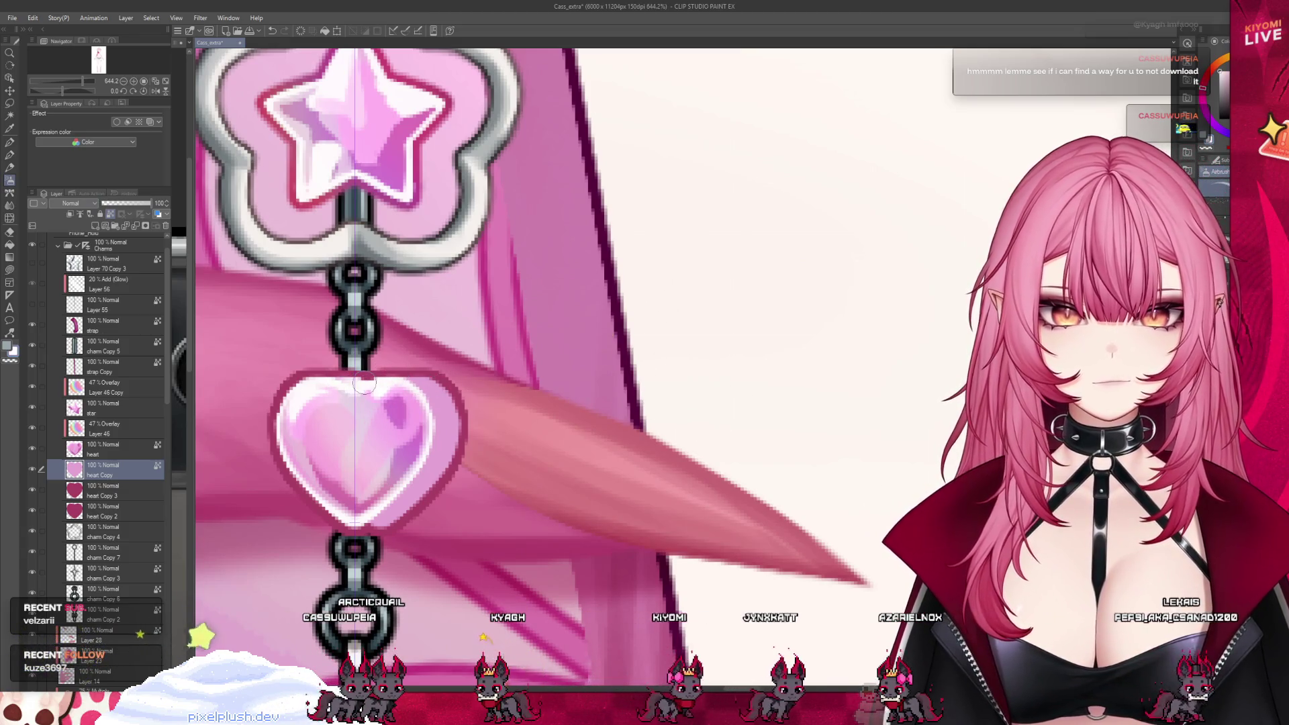
key("ctrl+z")
key("ctrl+z")
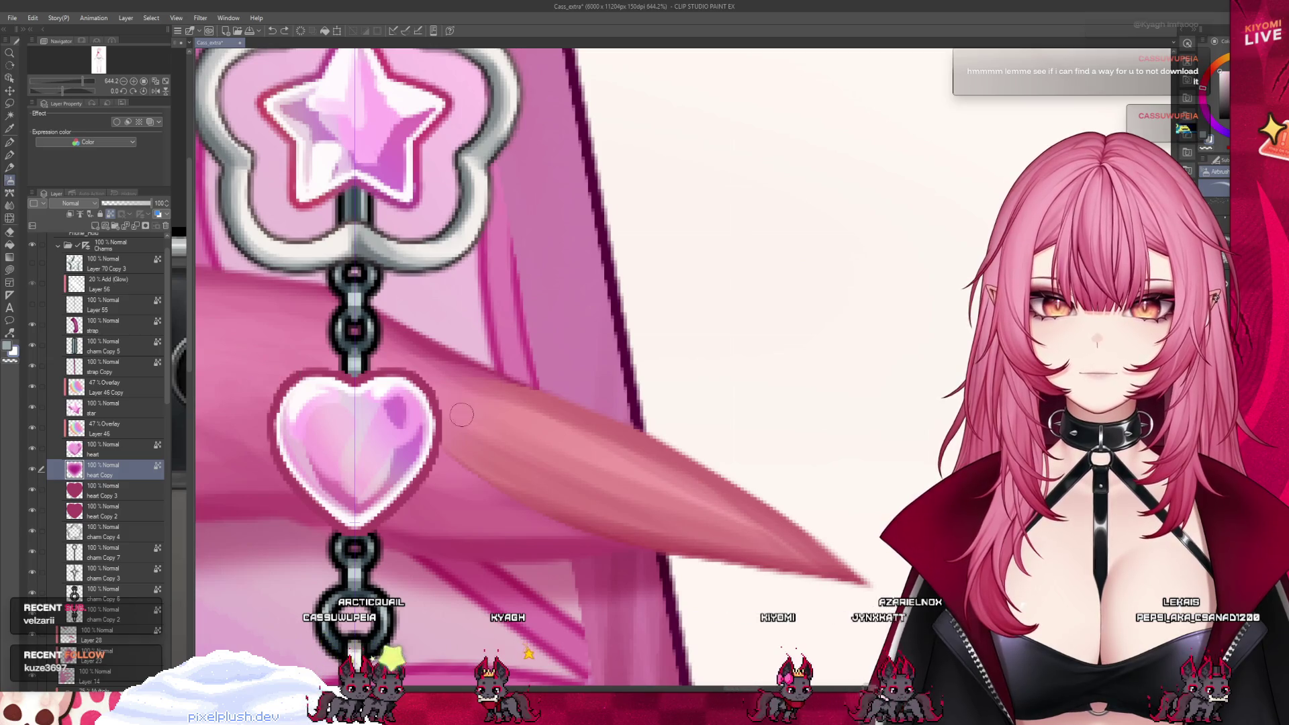
left_click(31, 450)
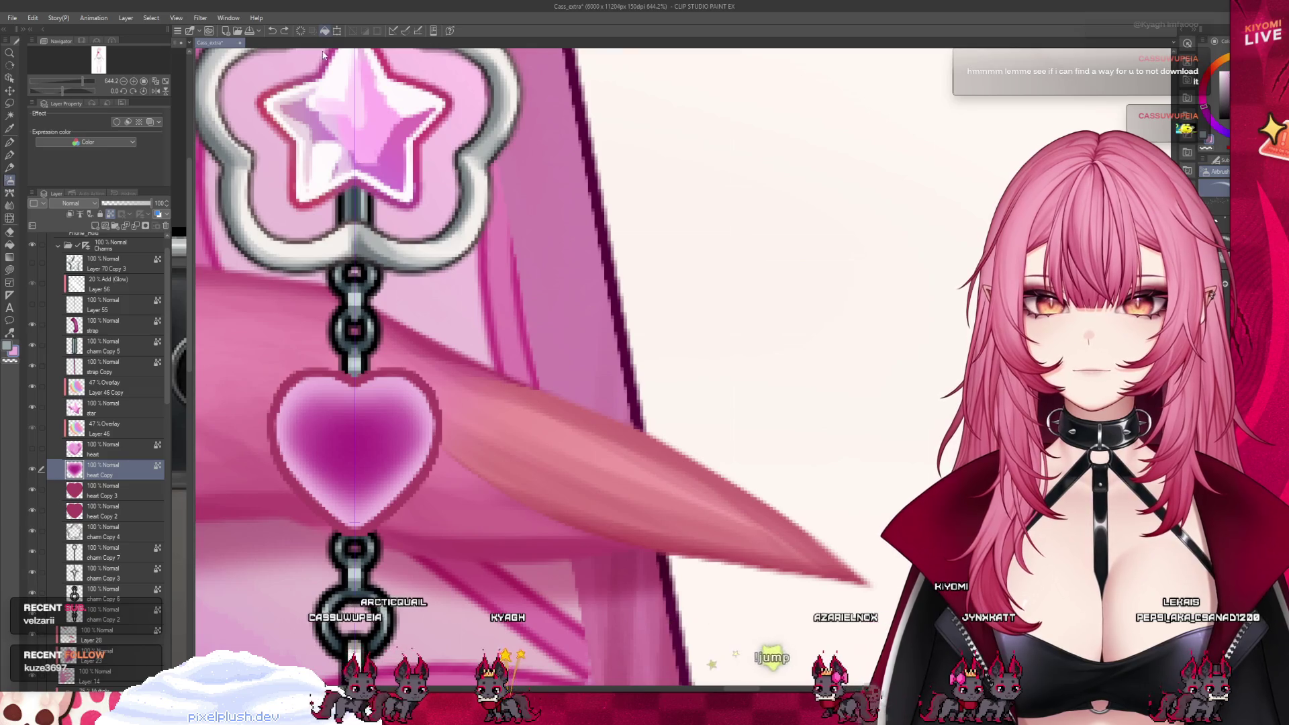
left_click(325, 31)
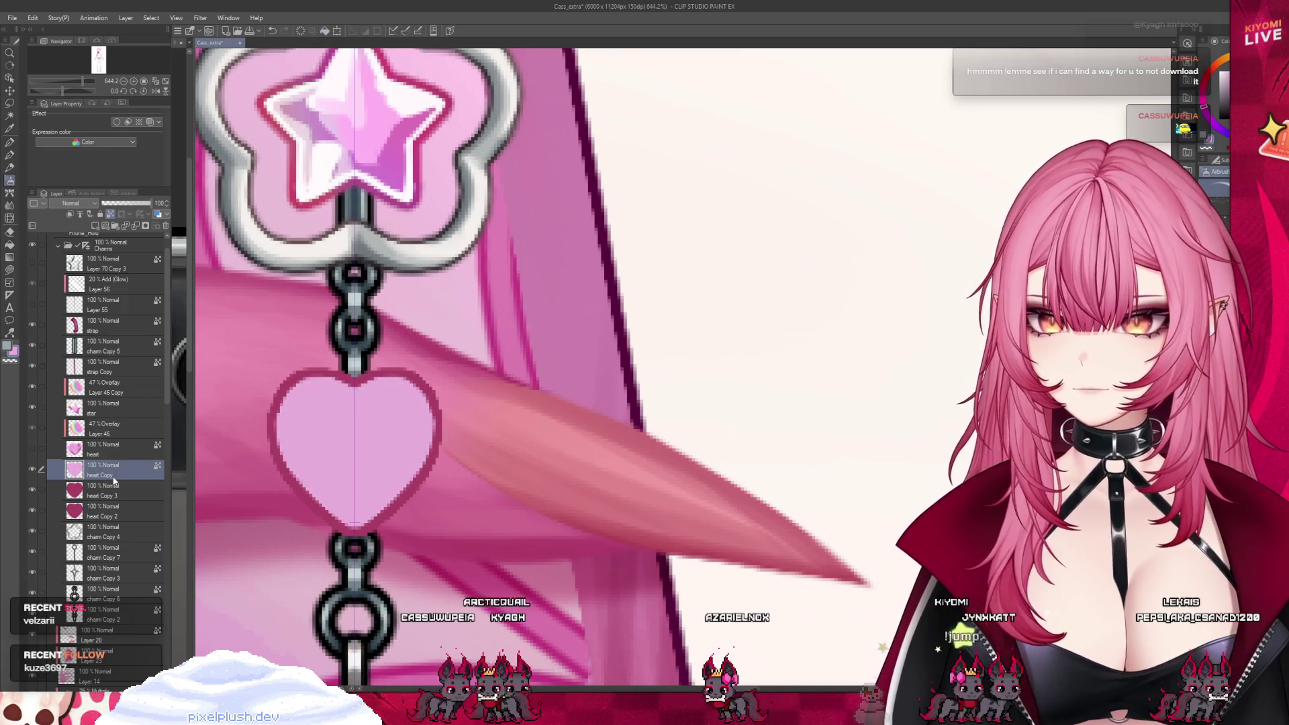
key("ctrl+z")
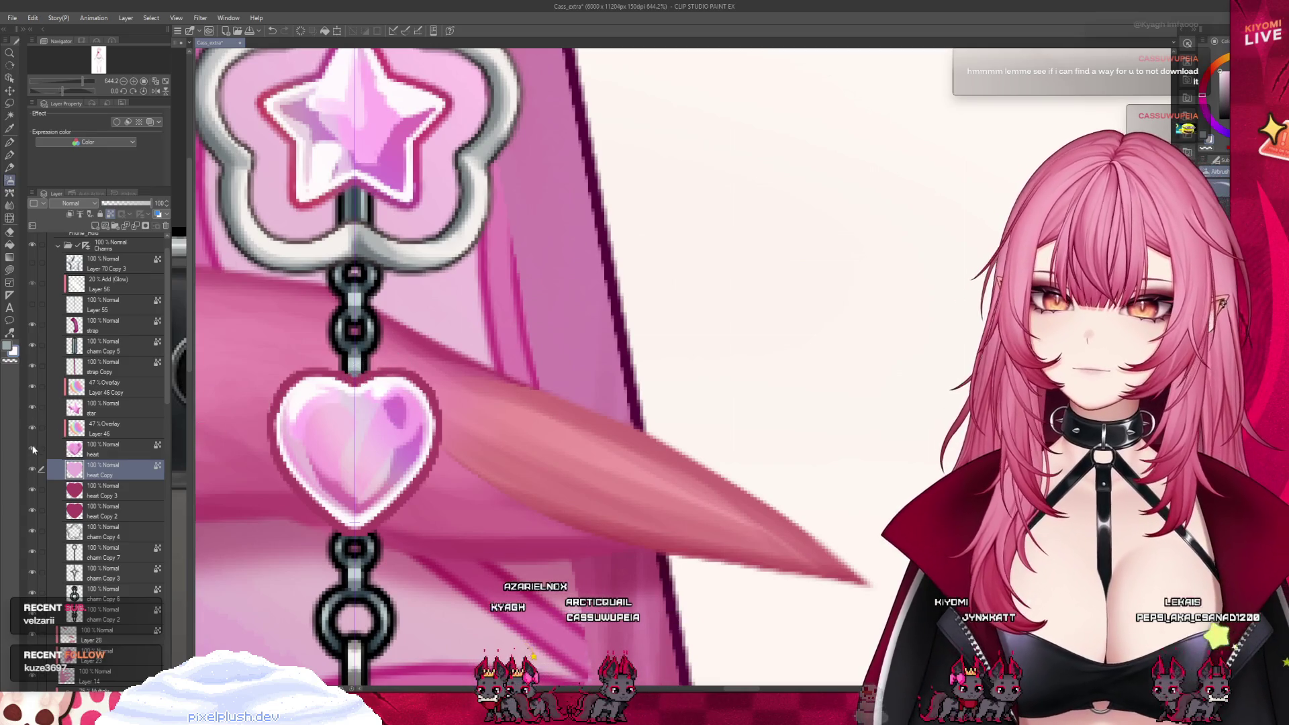
left_click(33, 450)
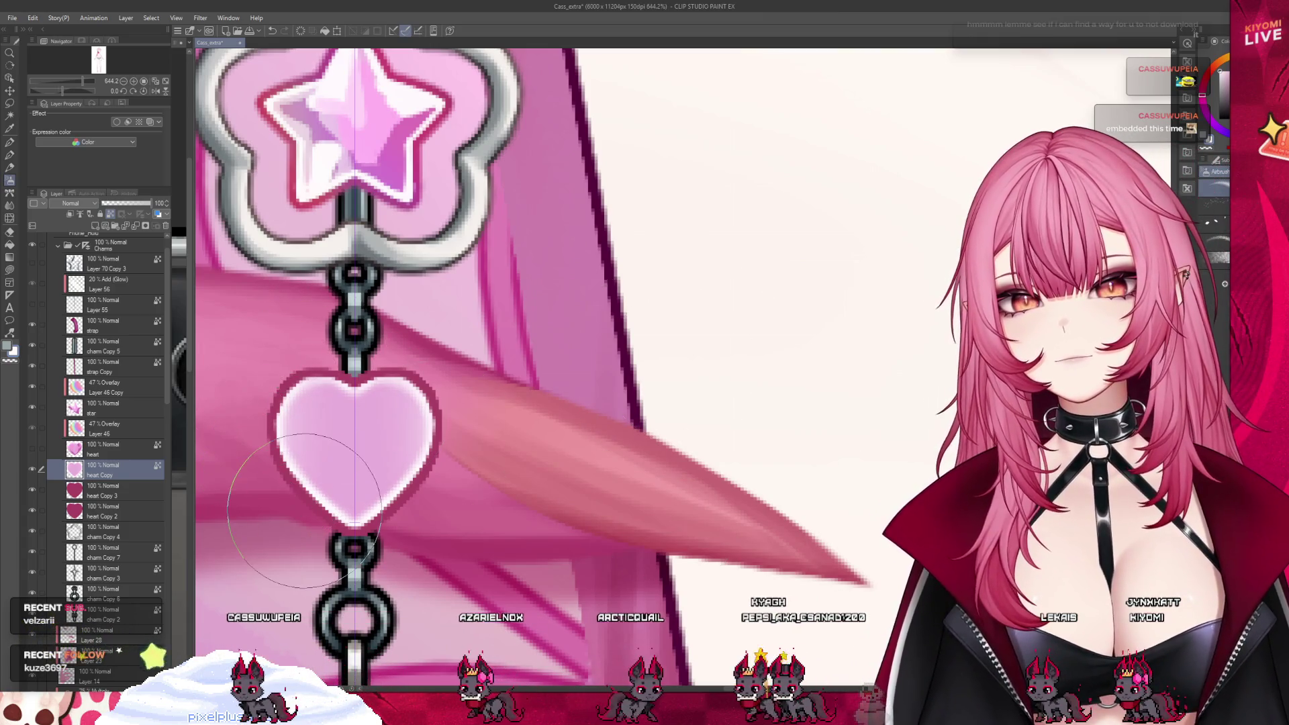
left_click_drag(292, 448, 338, 370)
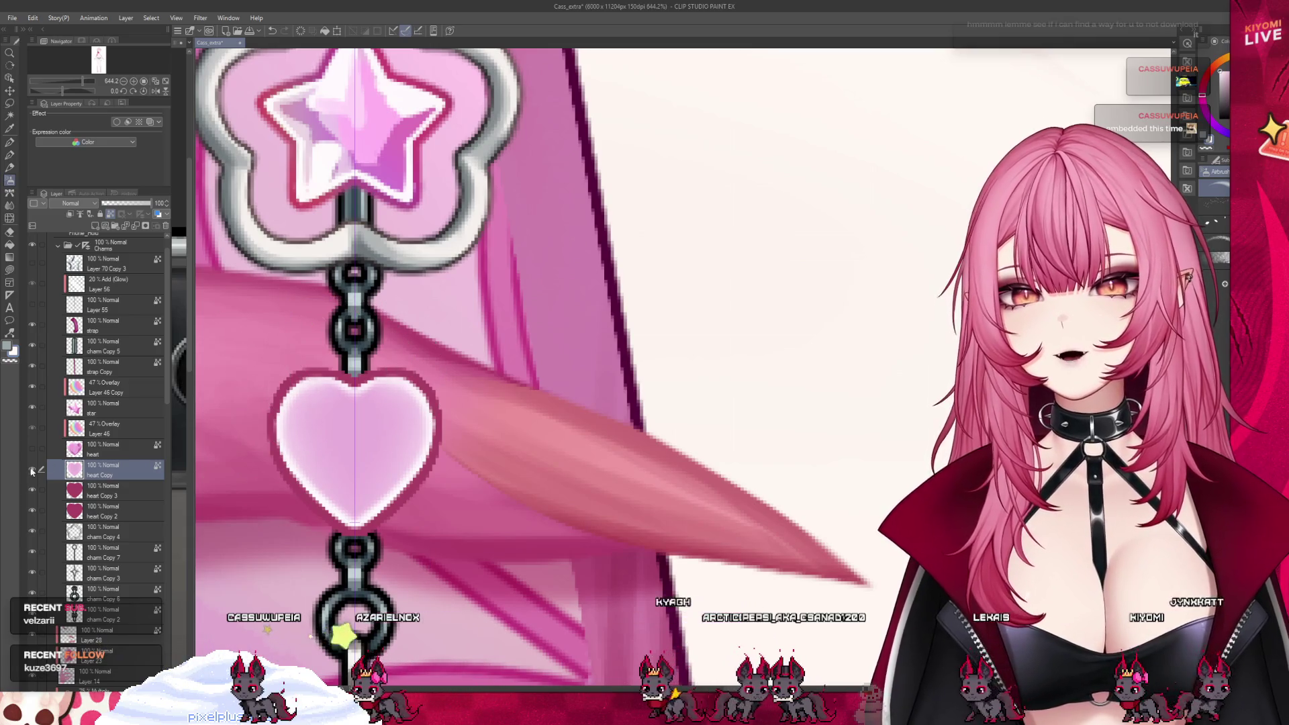
key("ctrl+z")
- Select heart Copy and heart Copy 3 together and shift them slightly right
left_click(91, 489)
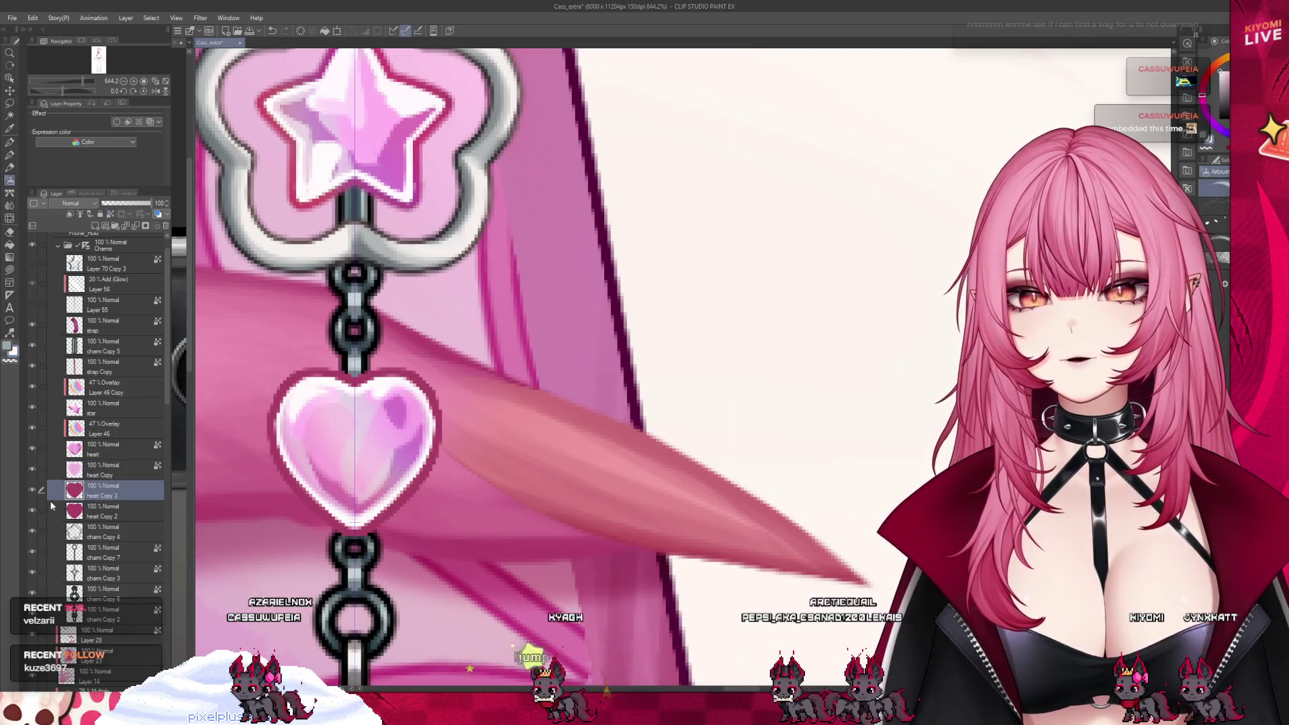
left_click(61, 466)
left_click(41, 489)
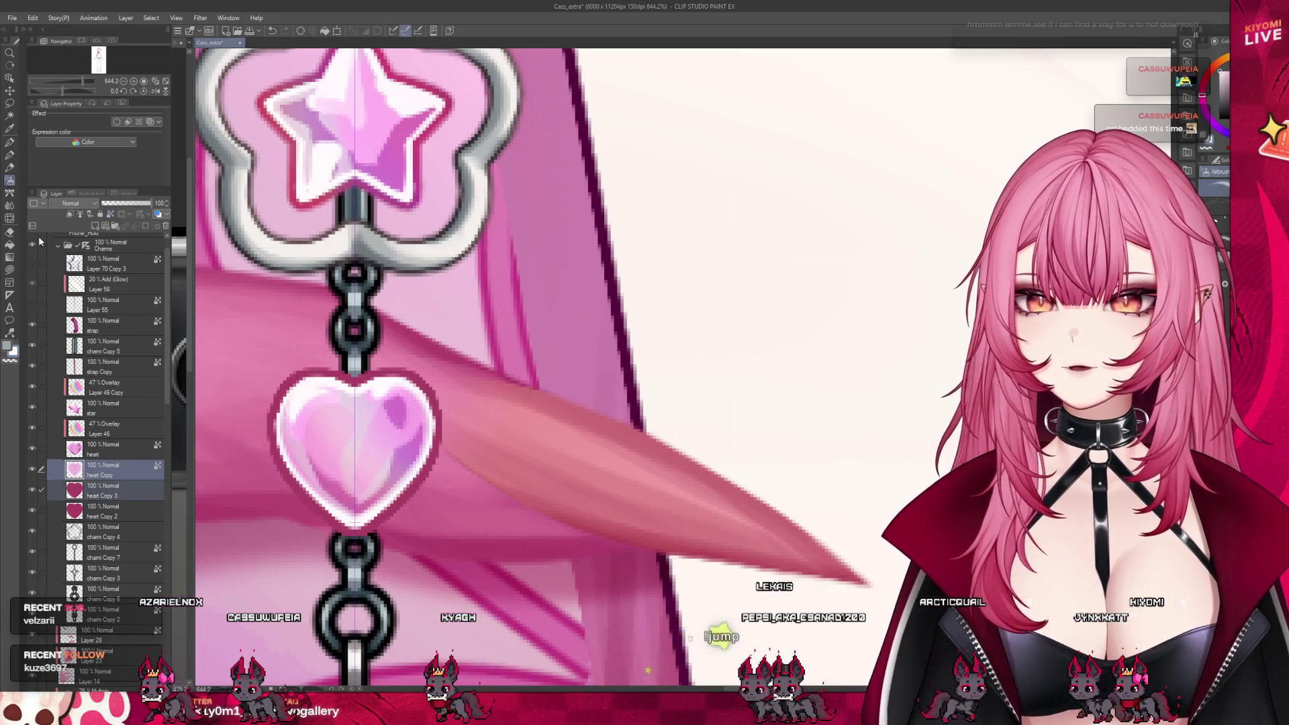
left_click_drag(549, 460, 564, 461)
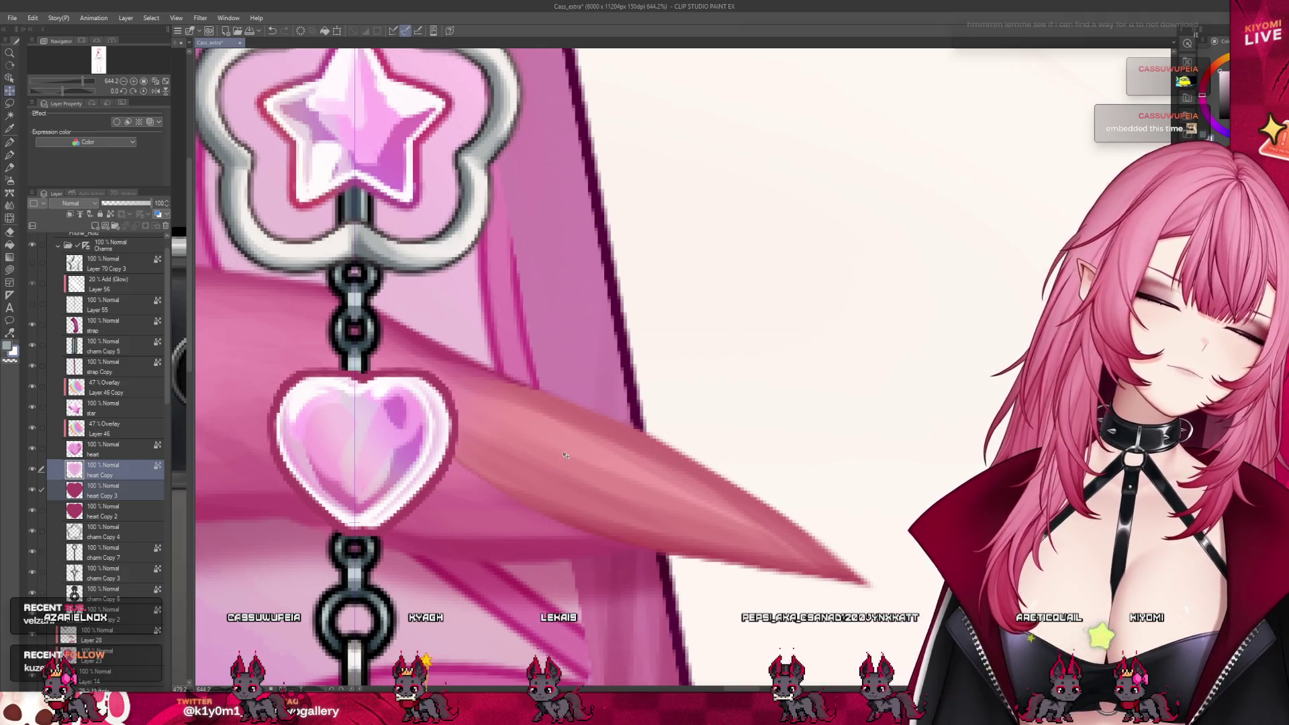
scroll(565, 458, "down", 2)
scroll(534, 451, "down", 3)
scroll(497, 442, "down", 3)
scroll(497, 441, "down", 2)
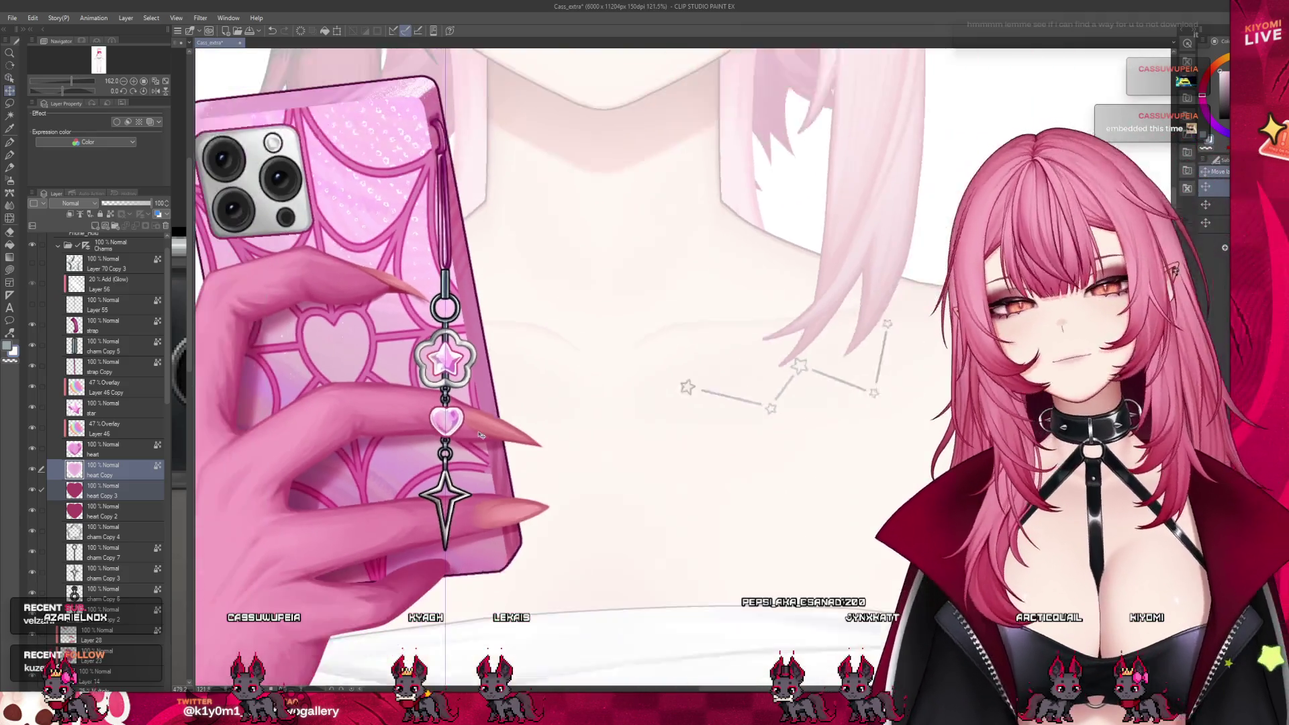
scroll(492, 433, "down", 1)
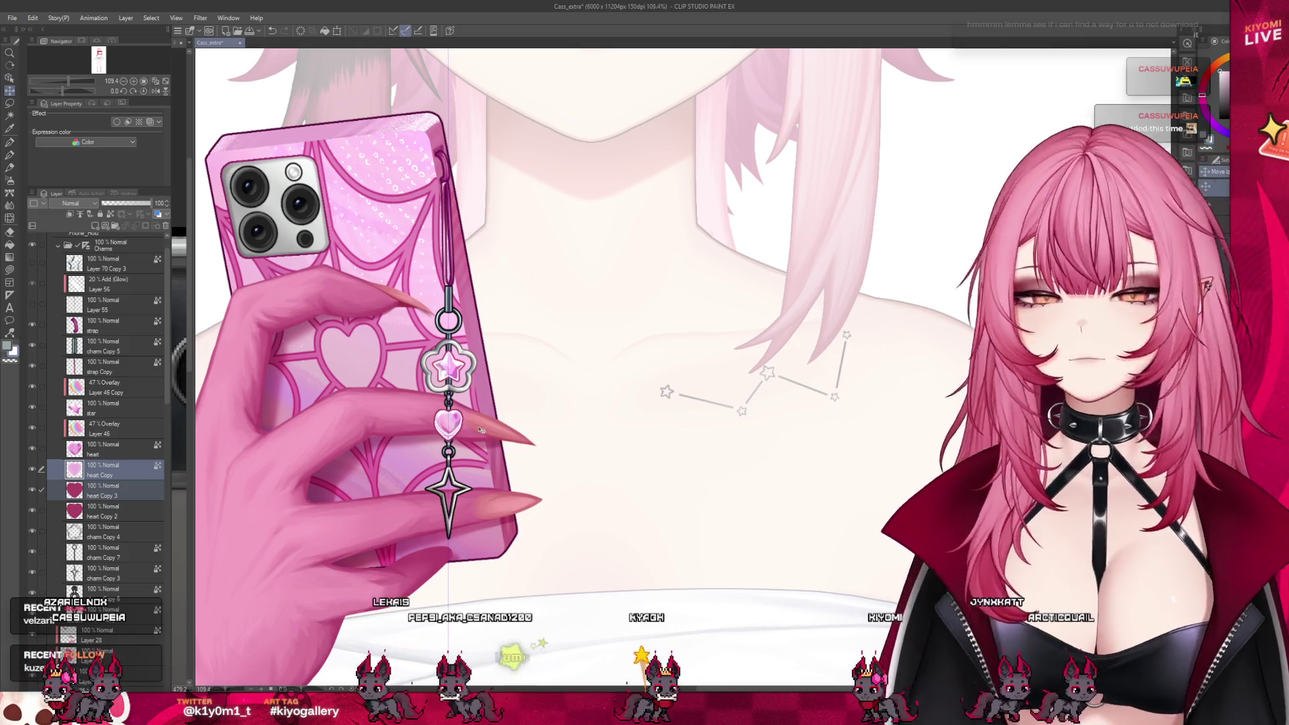
scroll(447, 413, "down", 3)
scroll(447, 414, "down", 3)
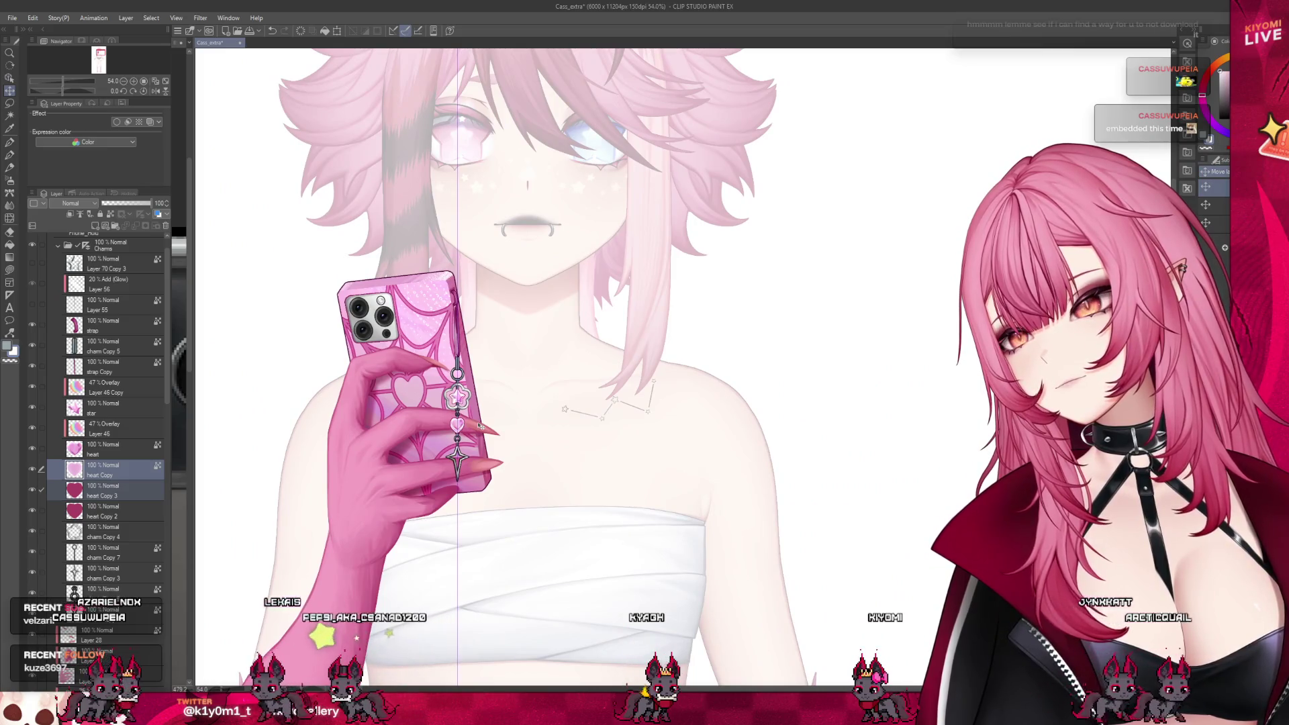
scroll(480, 426, "up", 1)
scroll(524, 447, "up", 1)
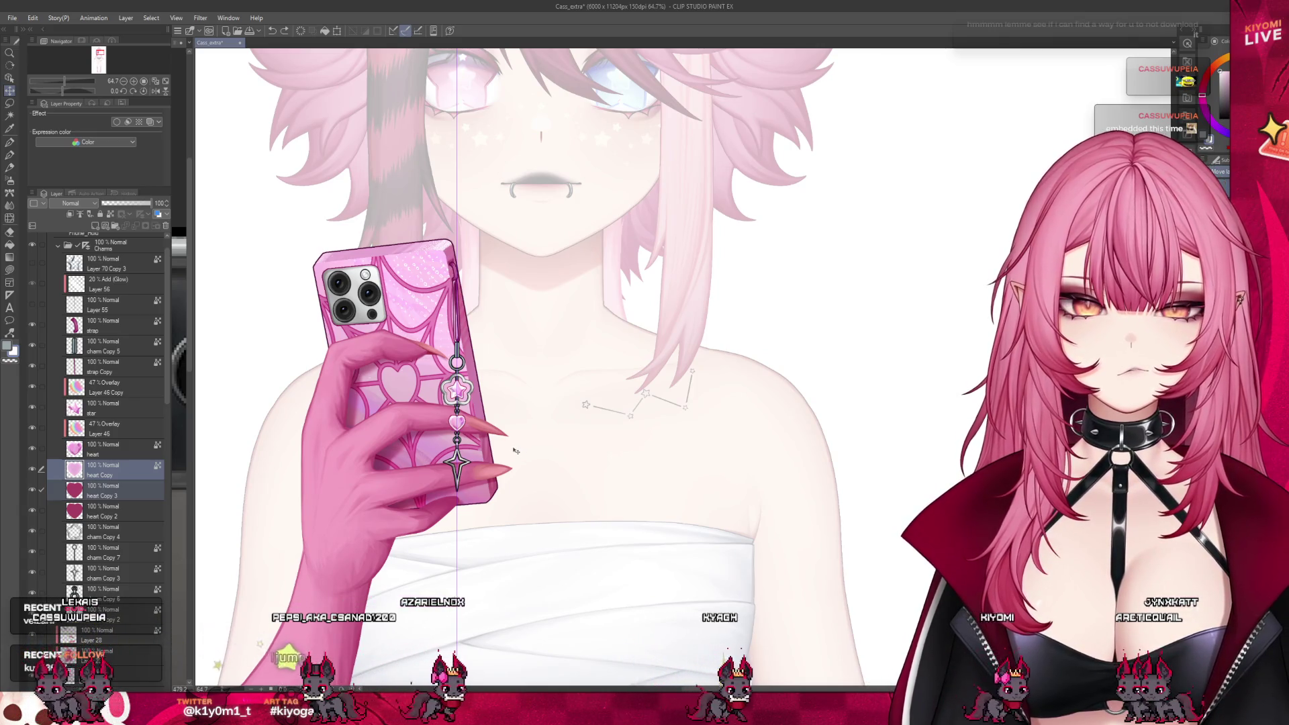
scroll(514, 452, "down", 1)
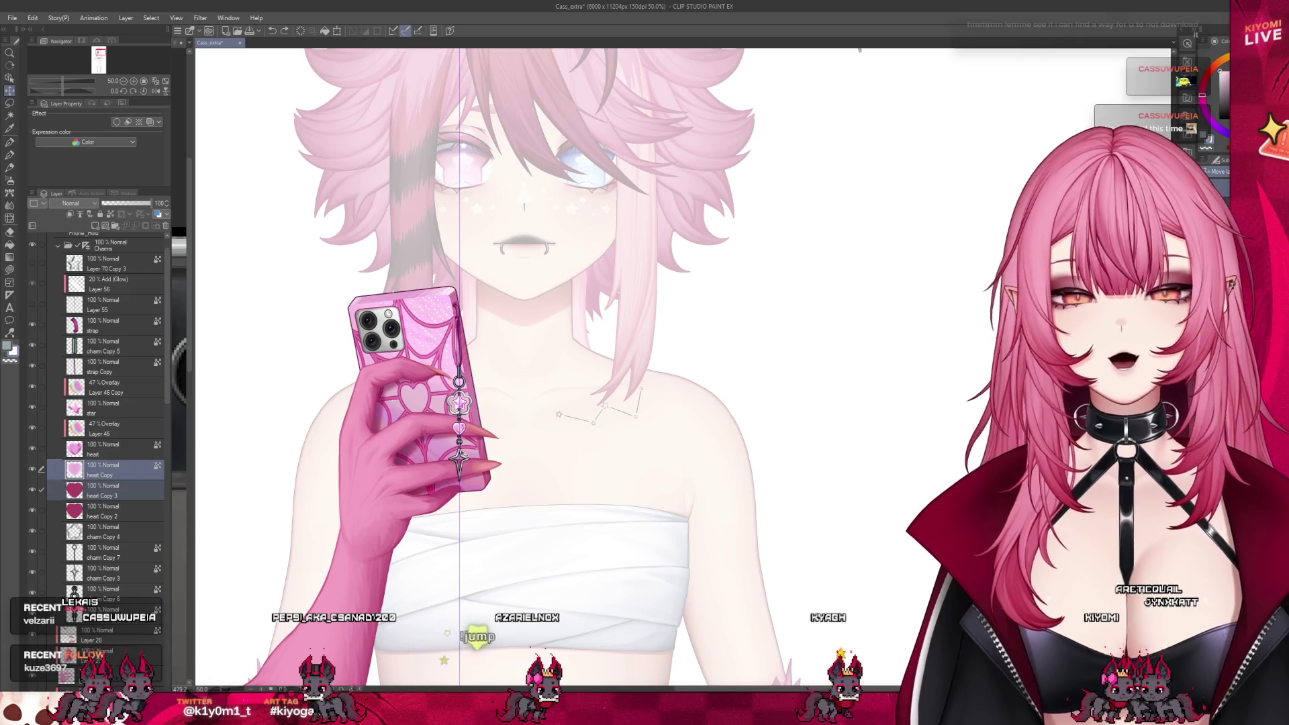
scroll(457, 453, "up", 1)
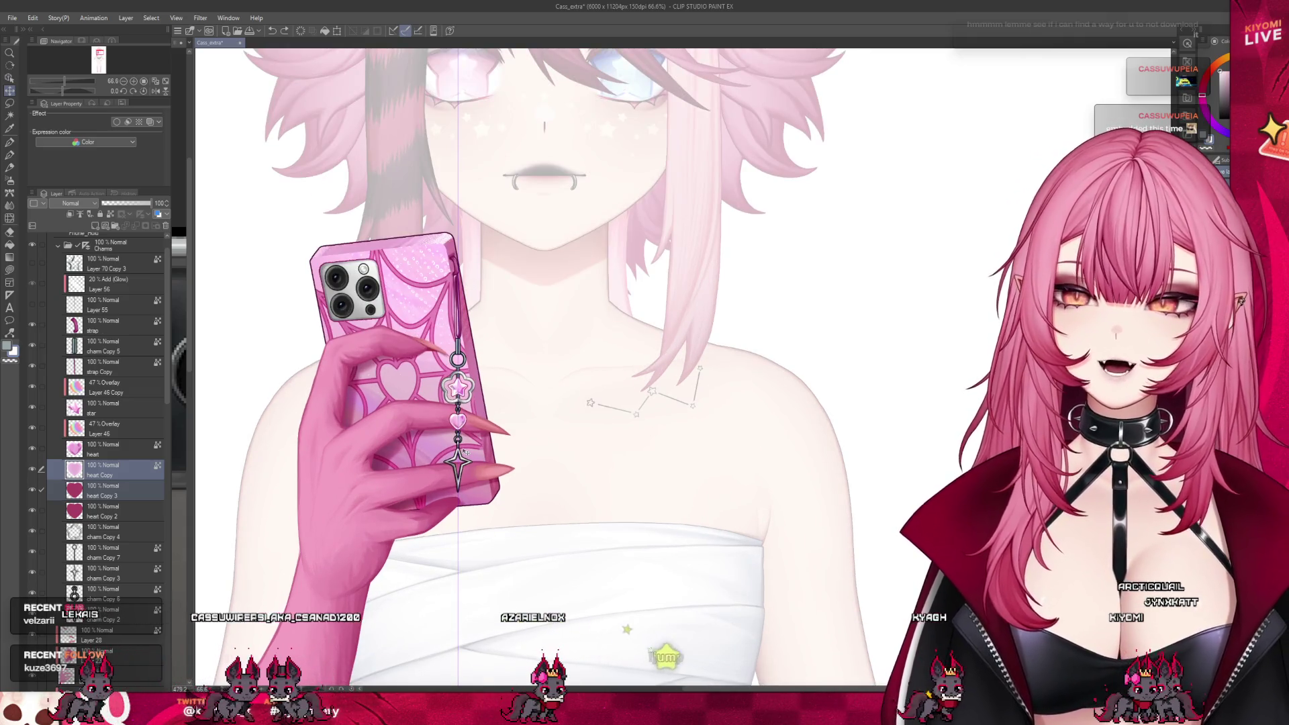
scroll(459, 357, "up", 1)
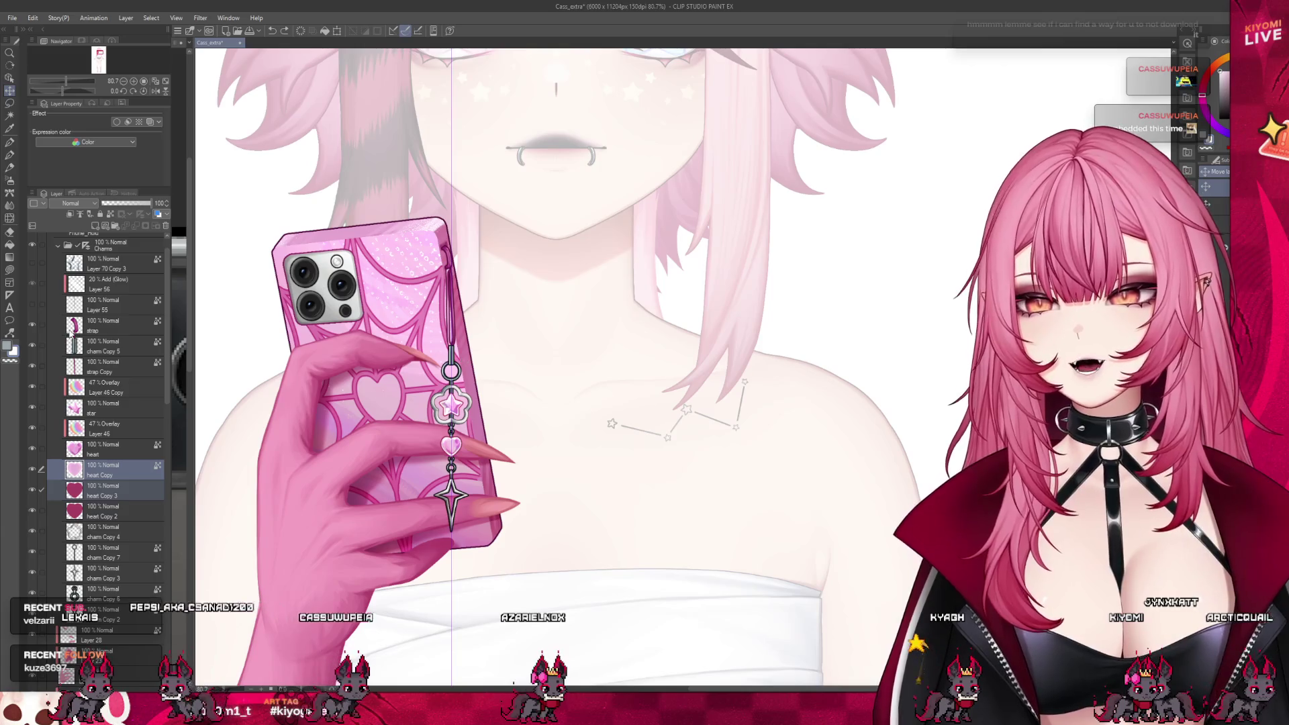
left_click(111, 449)
scroll(130, 519, "up", 1)
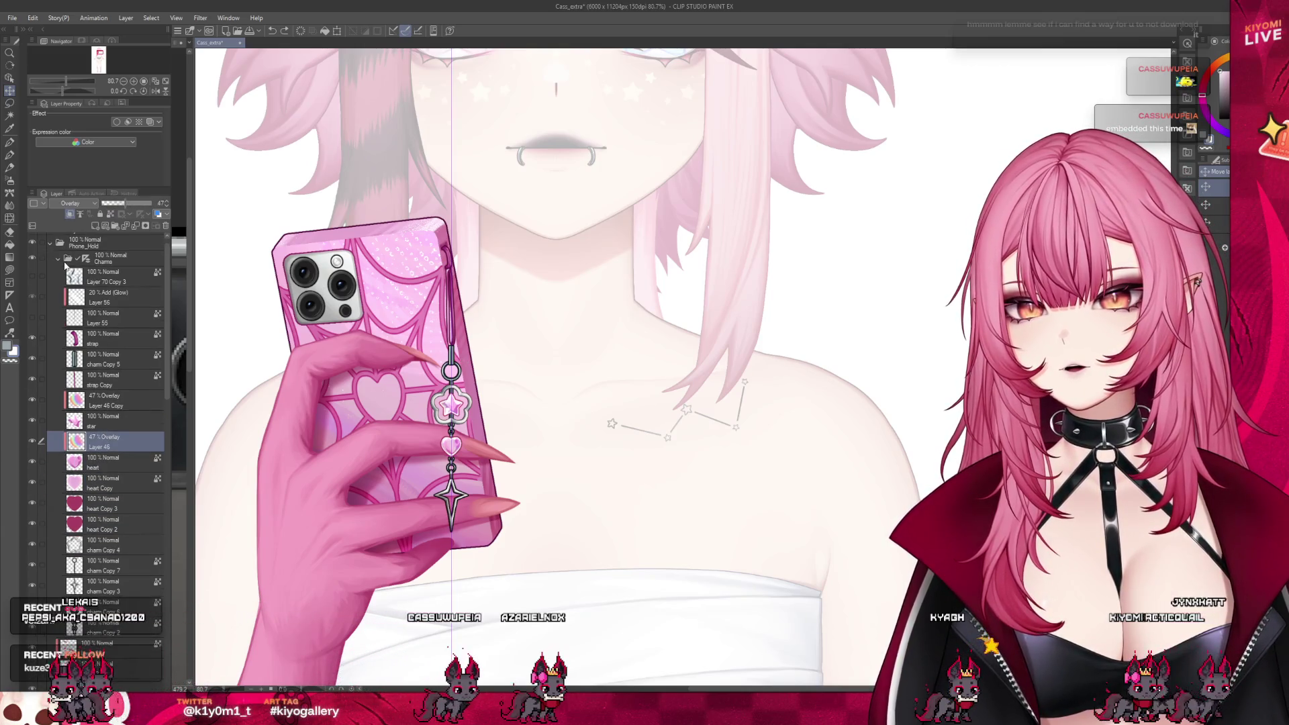
- Collapse the Charms group and step down the phone's layers to the 20% Add Glow Layer 39
left_click(68, 261)
left_click(112, 355)
left_click(111, 433)
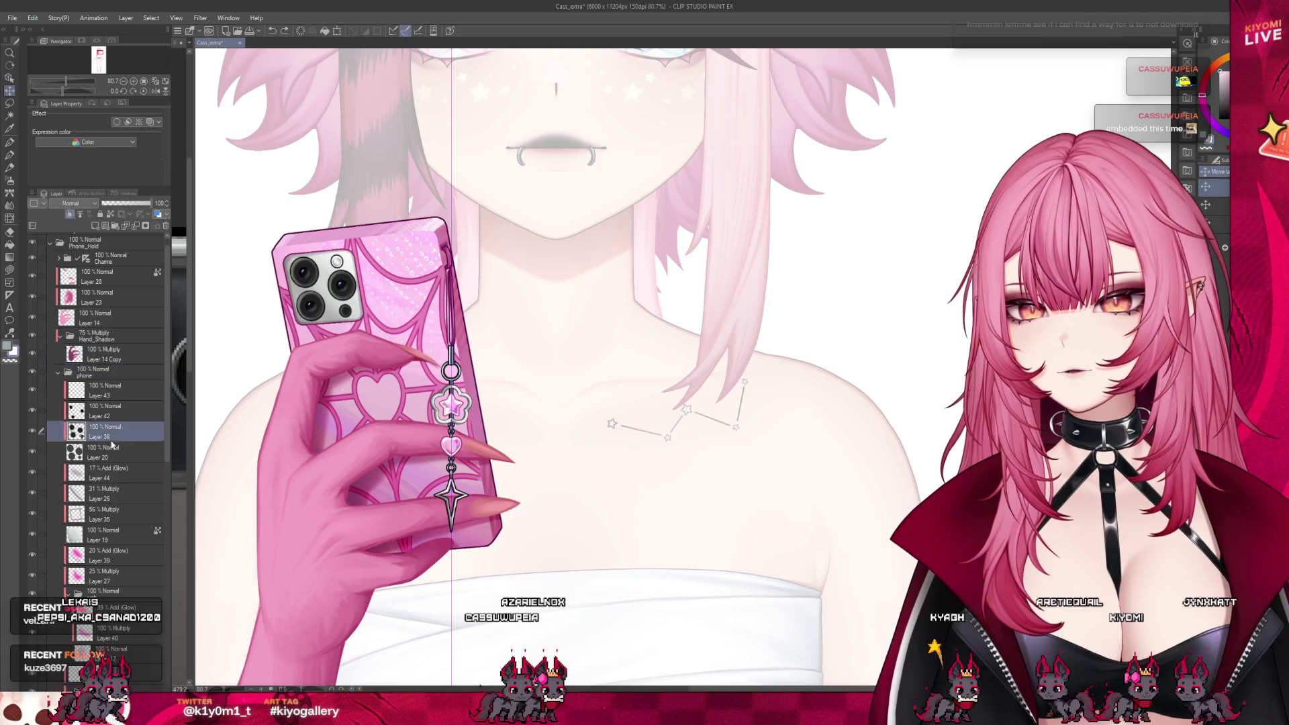
left_click(111, 473)
left_click(114, 558)
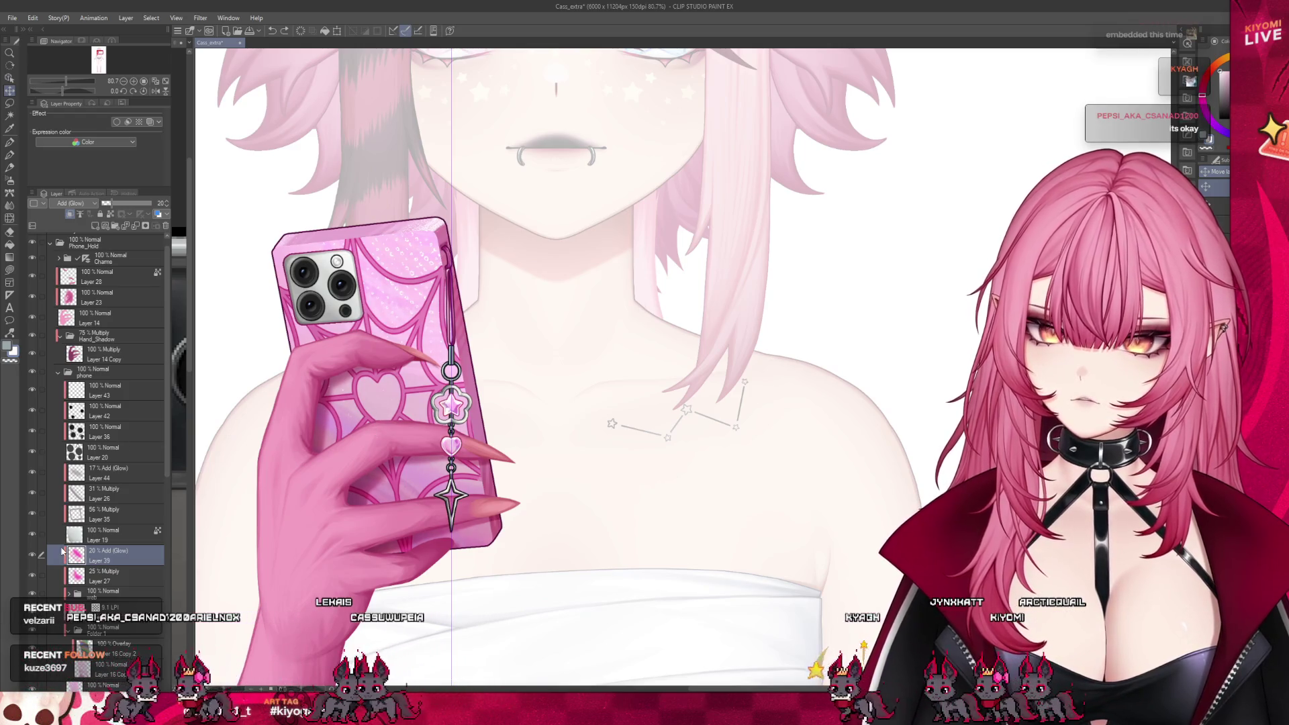
scroll(165, 570, "down", 1)
scroll(164, 569, "down", 2)
- Collapse Folder 1 and select the layer just below it
left_click(110, 584)
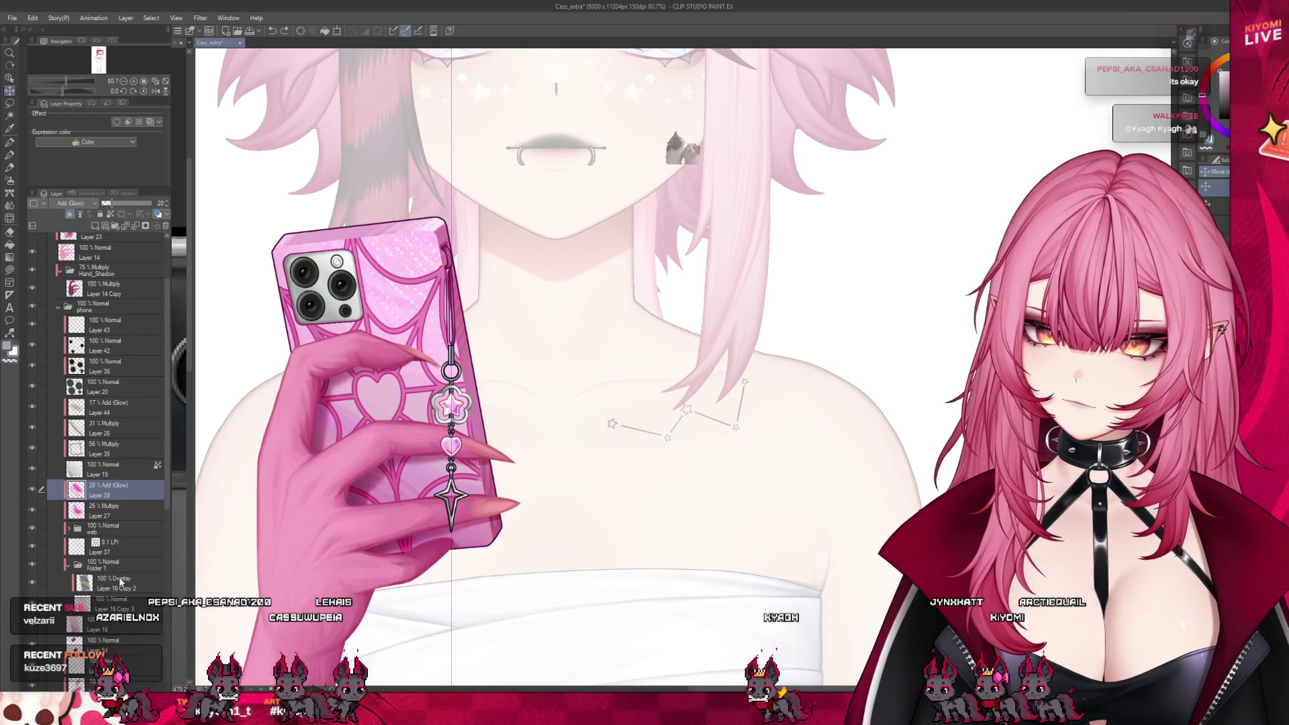
left_click(68, 571)
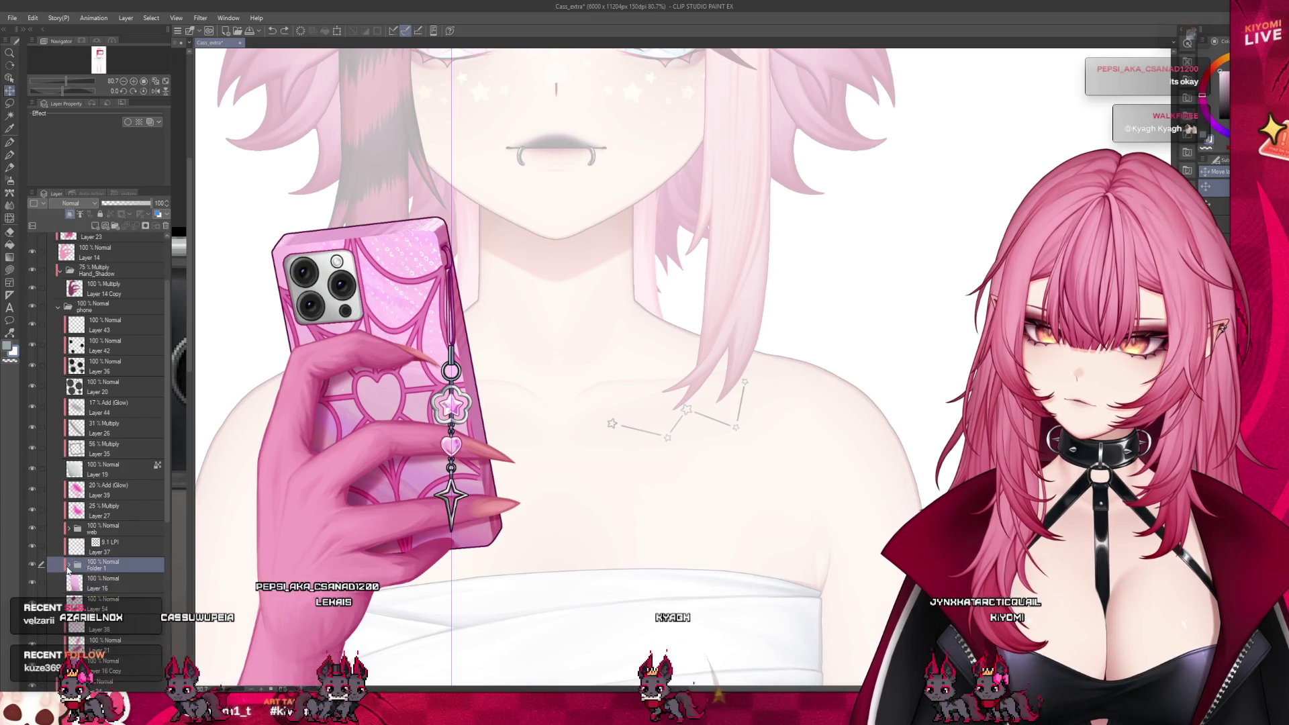
left_click(111, 582)
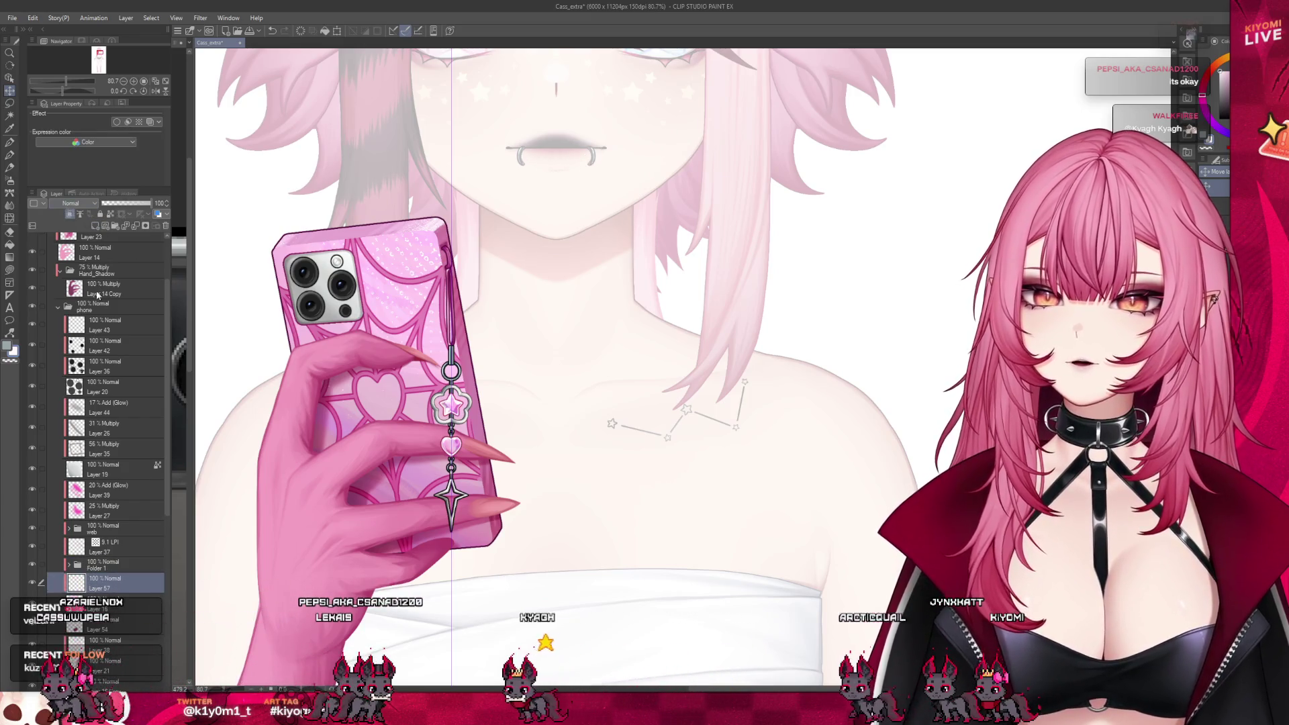
scroll(398, 419, "up", 2)
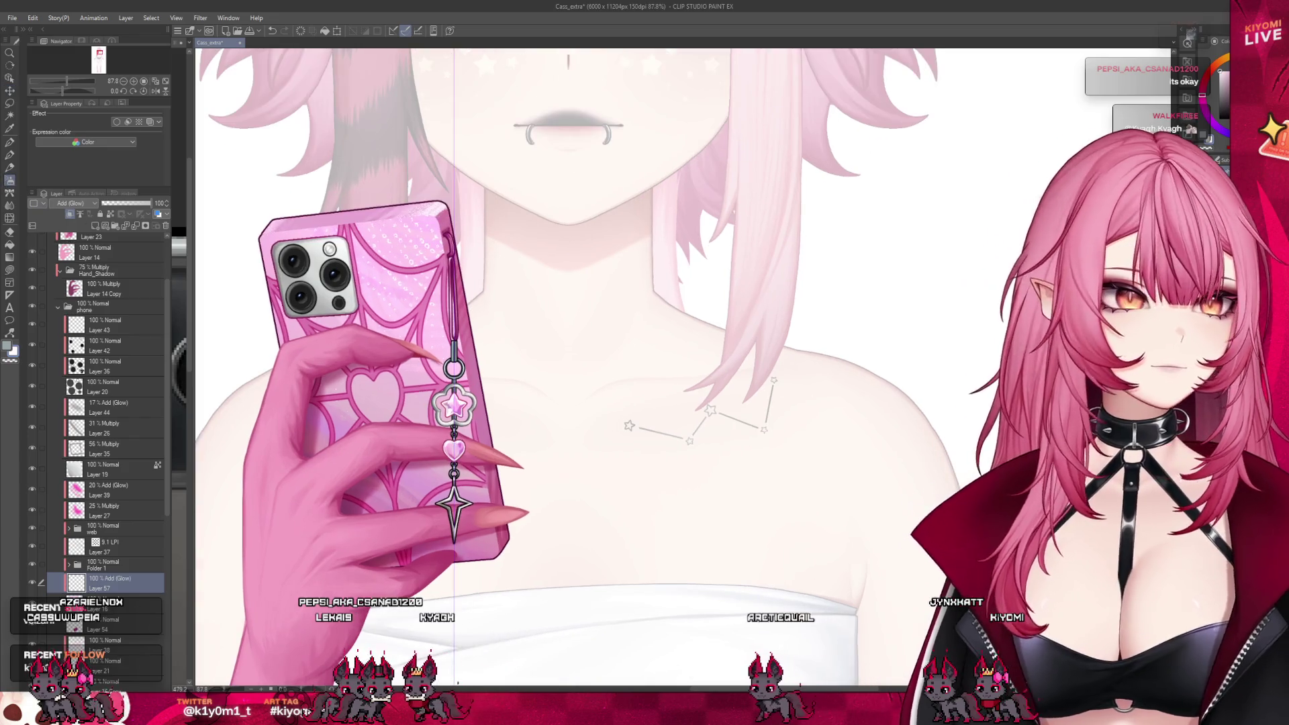
scroll(397, 420, "up", 1)
scroll(395, 419, "down", 1)
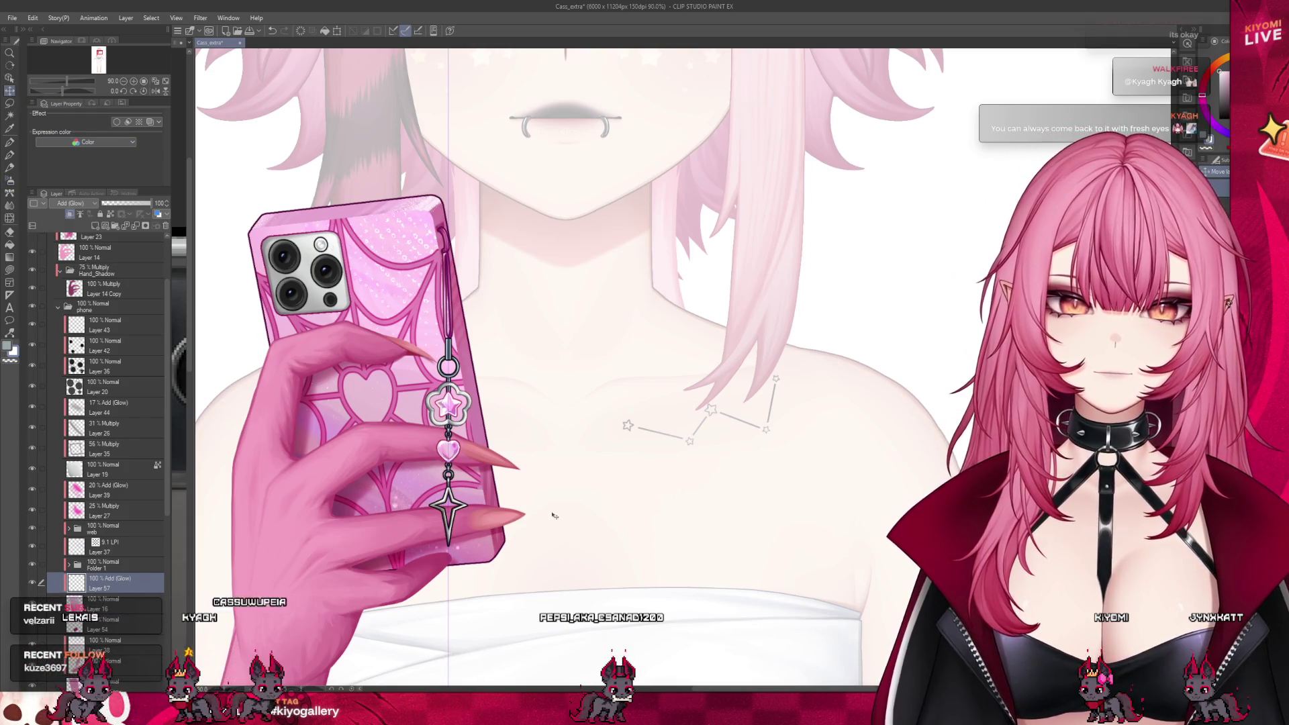
scroll(512, 405, "down", 3)
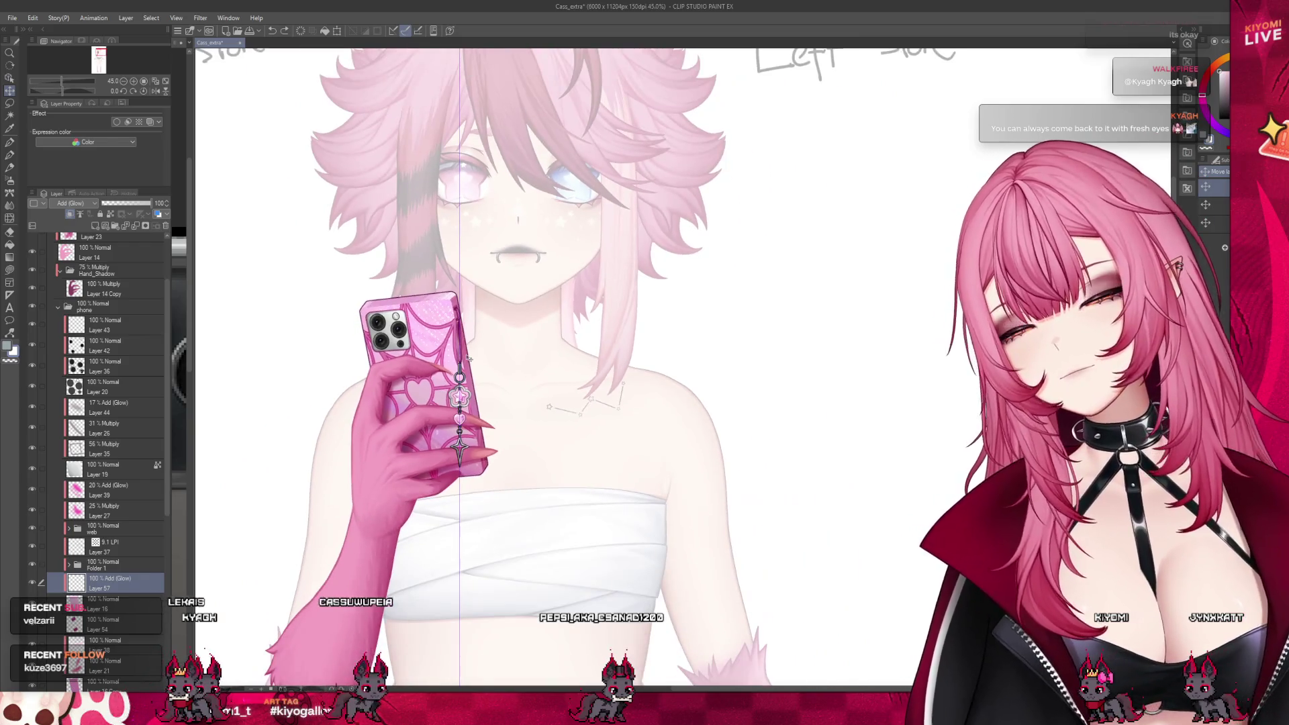
scroll(468, 358, "up", 2)
scroll(468, 358, "down", 1)
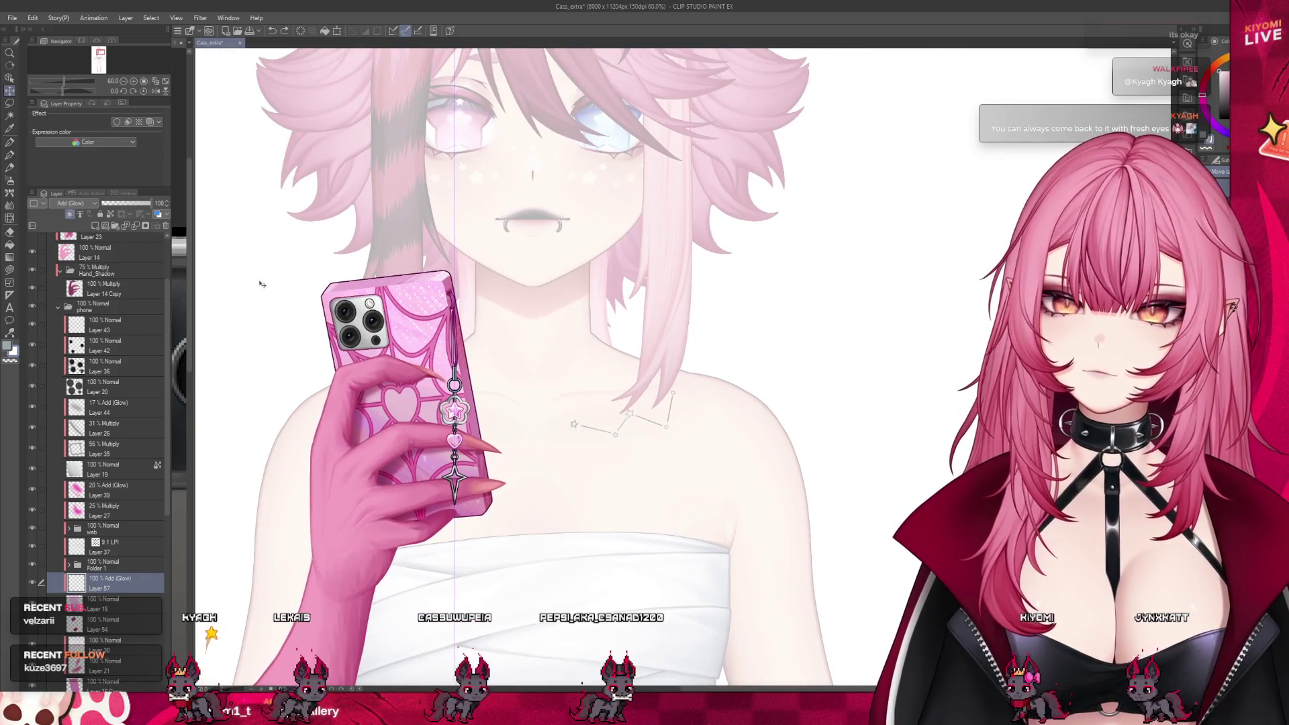
scroll(513, 410, "down", 2)
scroll(513, 410, "down", 2)
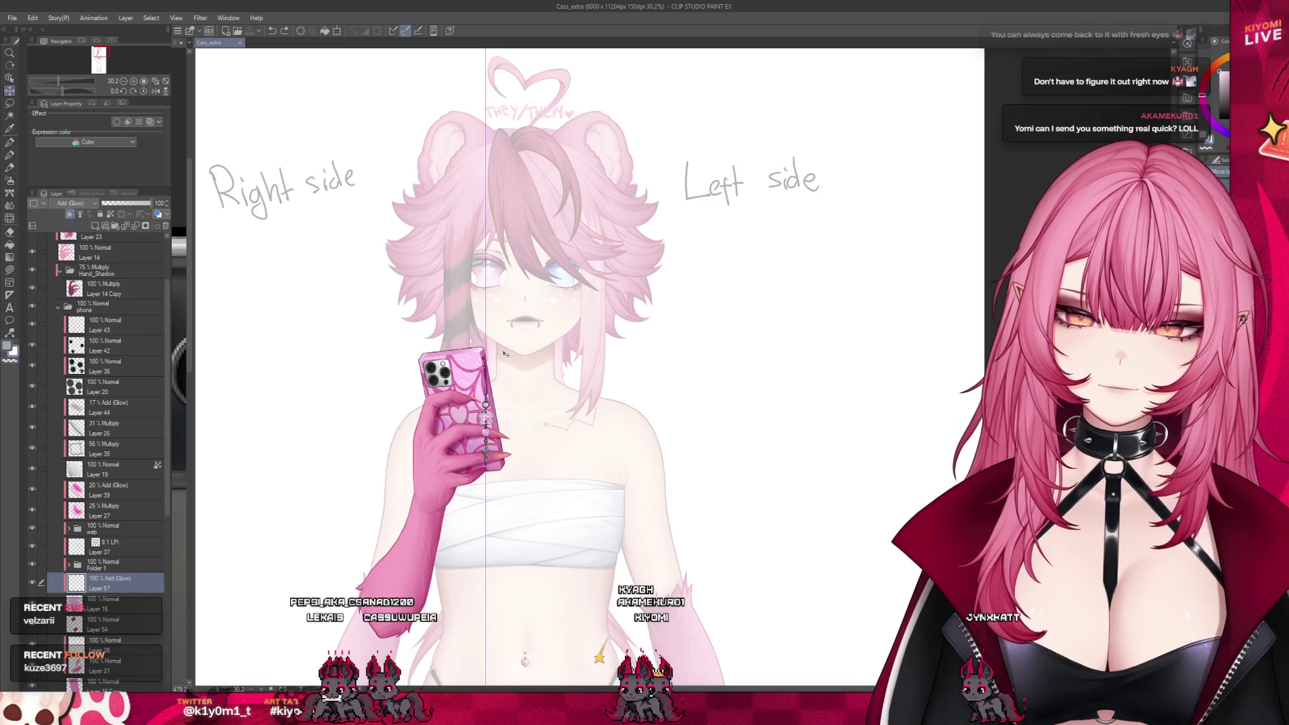
scroll(499, 357, "up", 1)
scroll(463, 312, "up", 1)
scroll(423, 263, "up", 1)
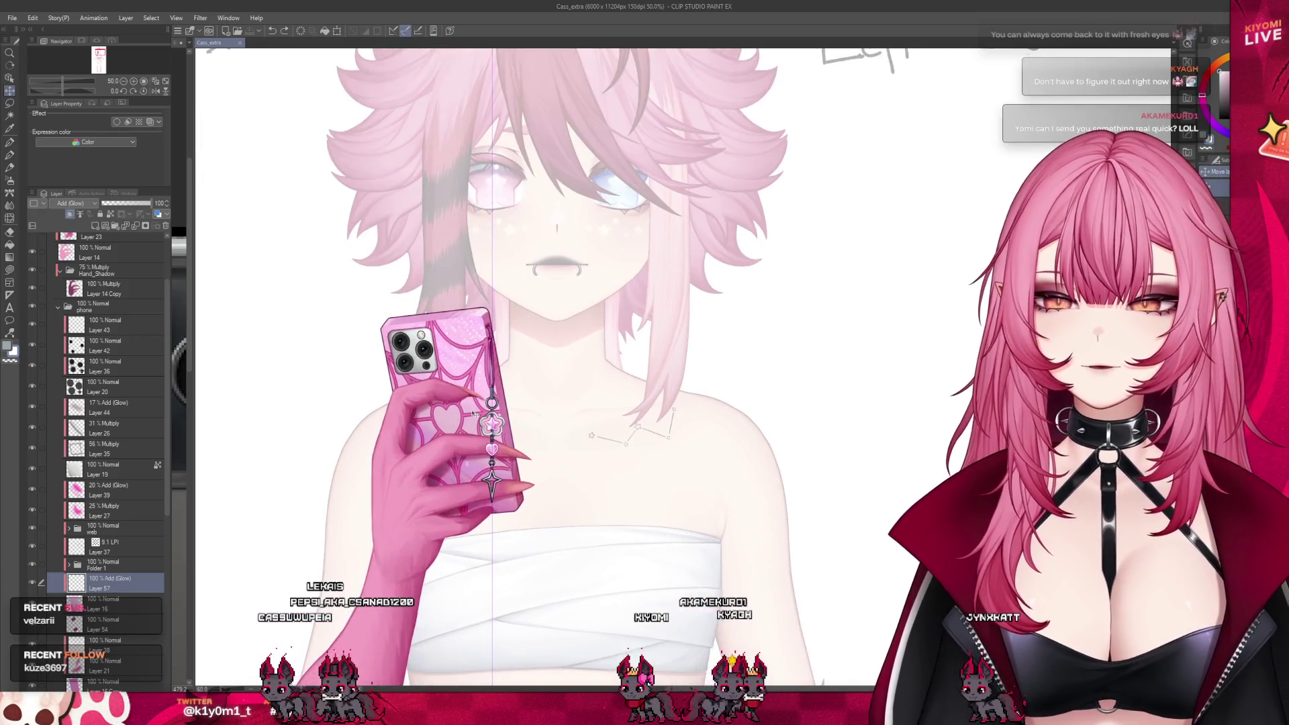
scroll(369, 193, "up", 1)
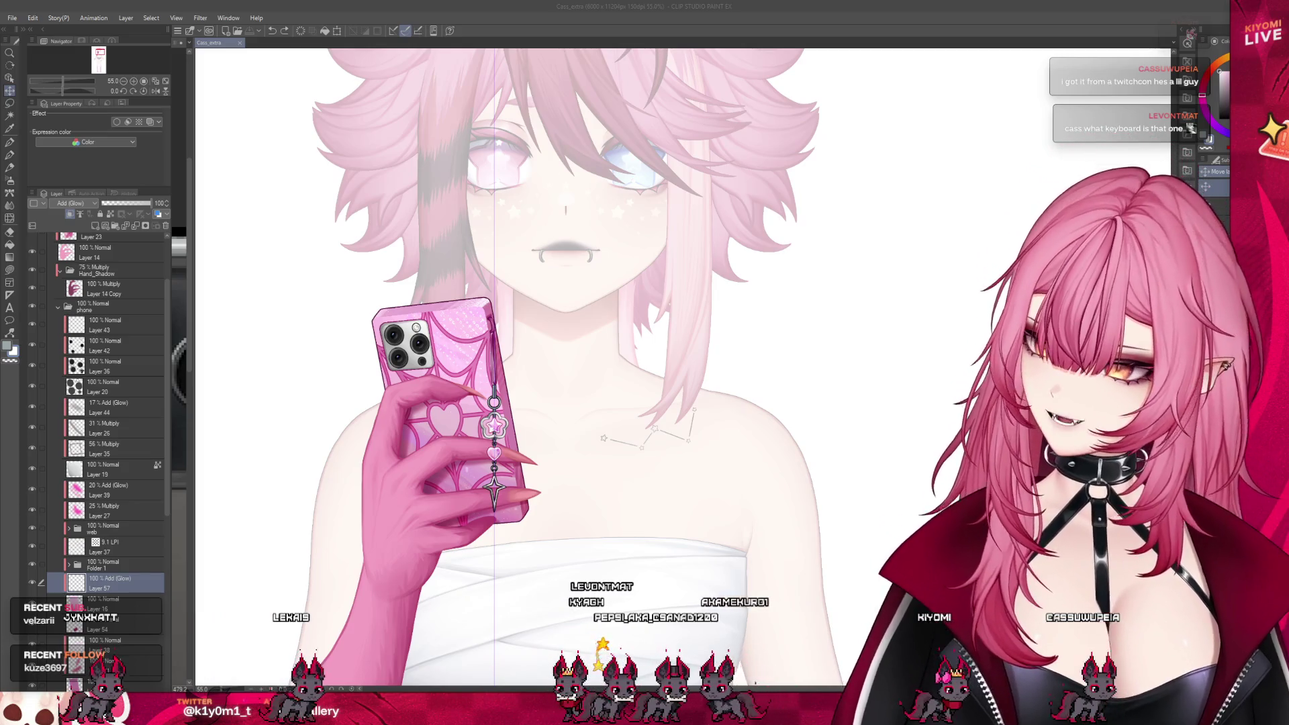
scroll(604, 362, "up", 2)
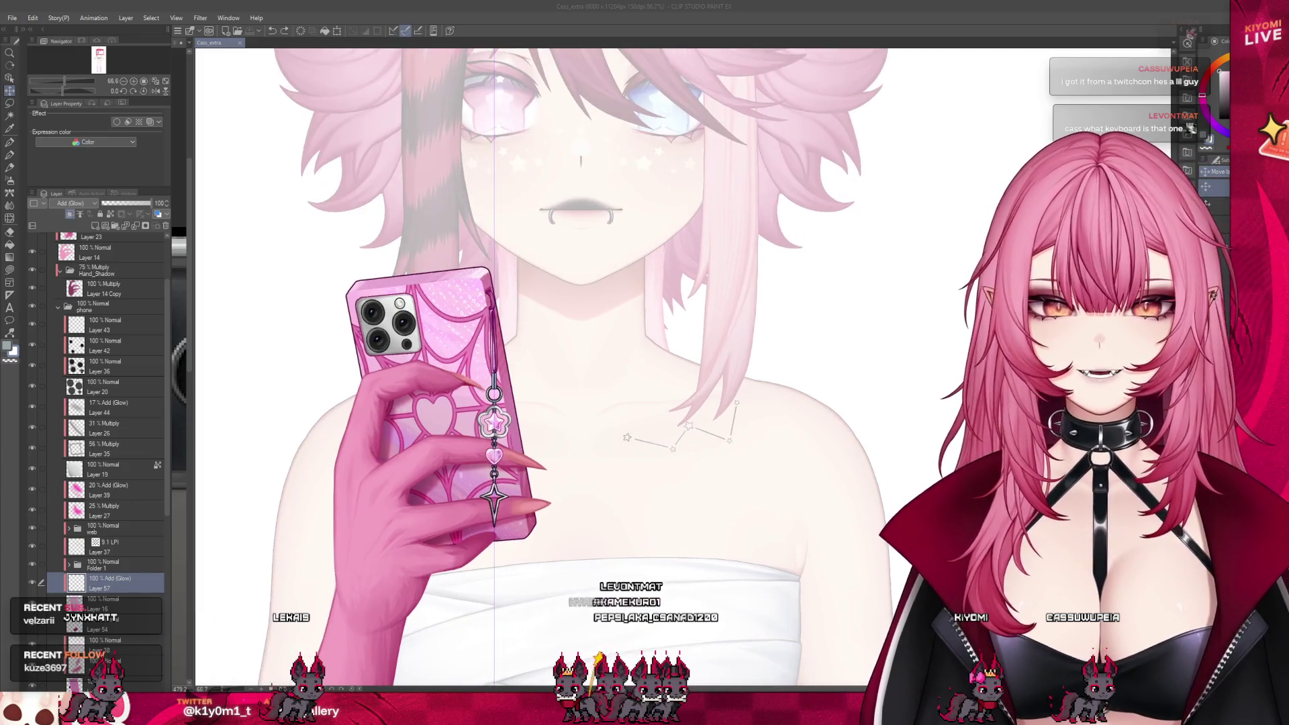
scroll(604, 363, "up", 2)
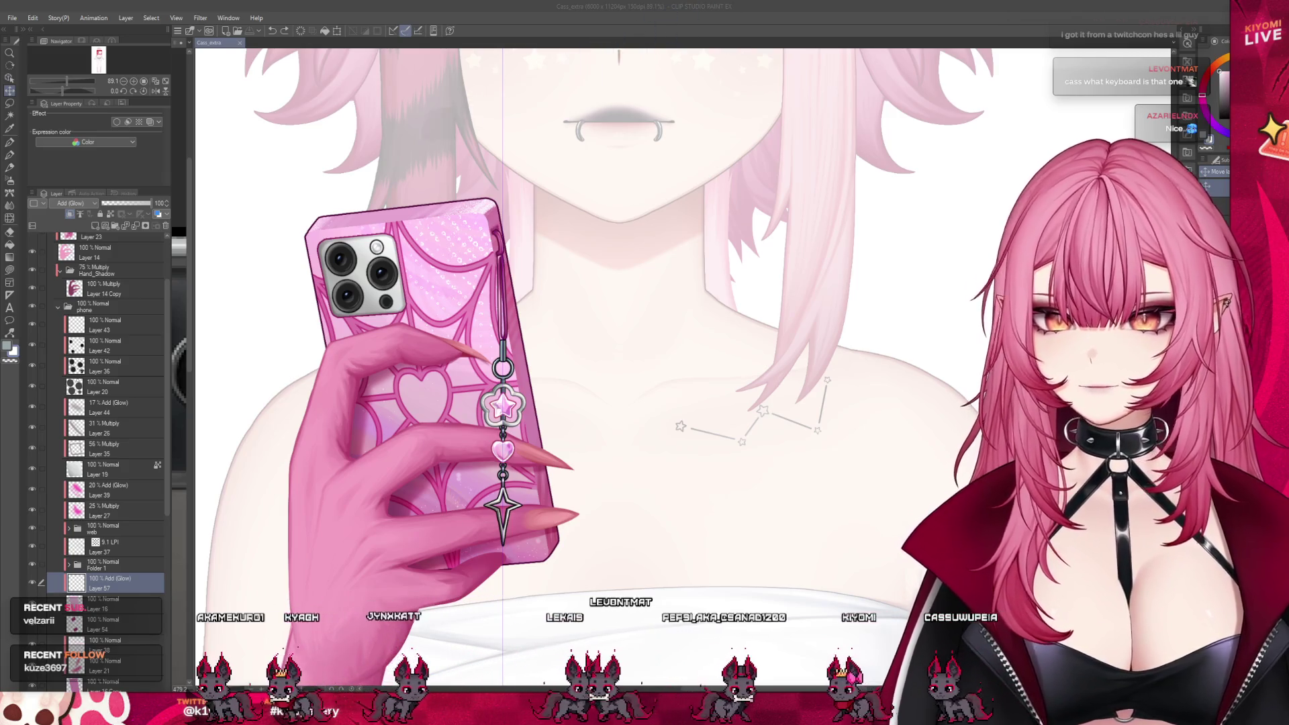
scroll(459, 404, "up", 1)
scroll(460, 404, "up", 1)
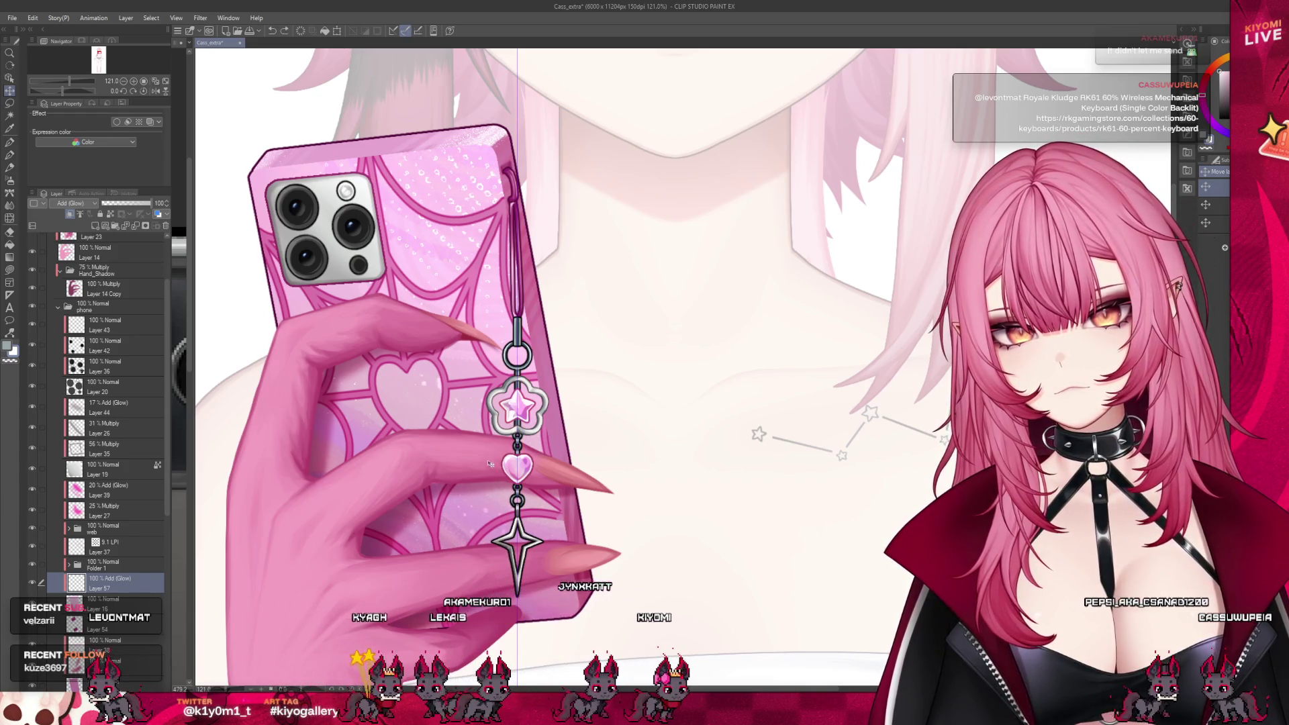
scroll(454, 453, "down", 2)
scroll(453, 453, "up", 1)
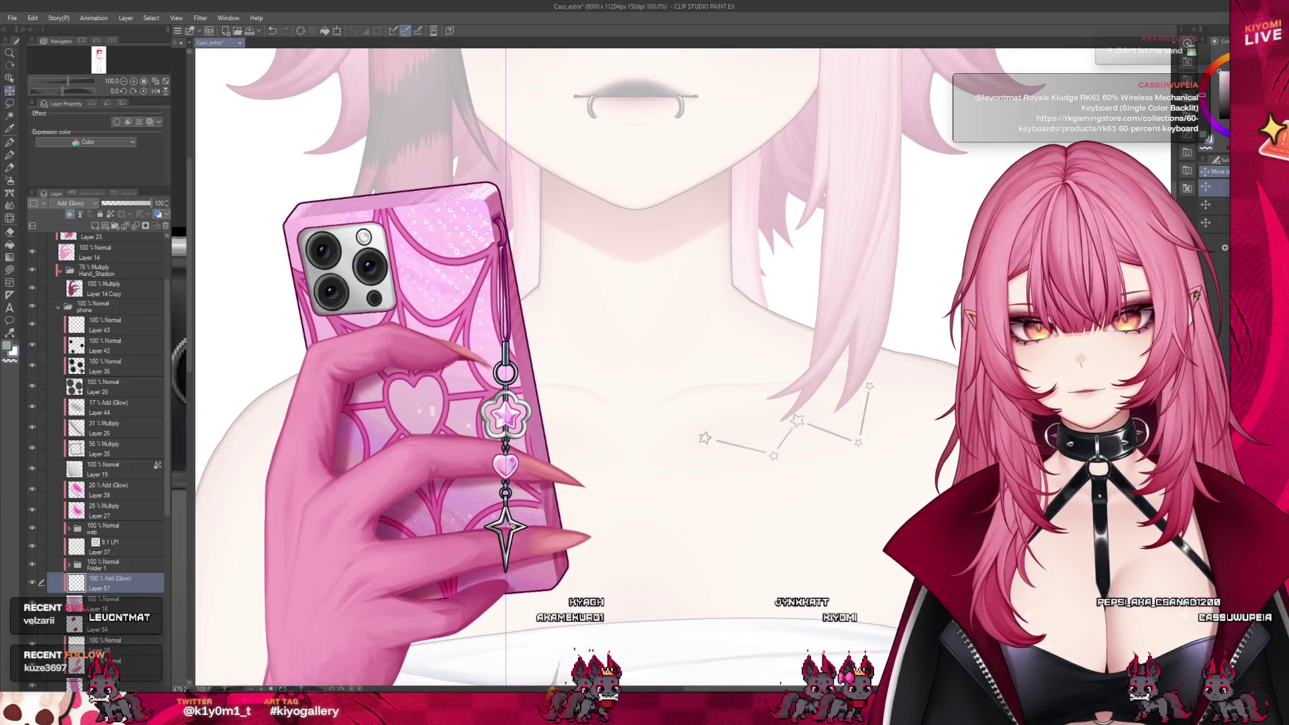
scroll(461, 455, "down", 2)
scroll(462, 455, "up", 2)
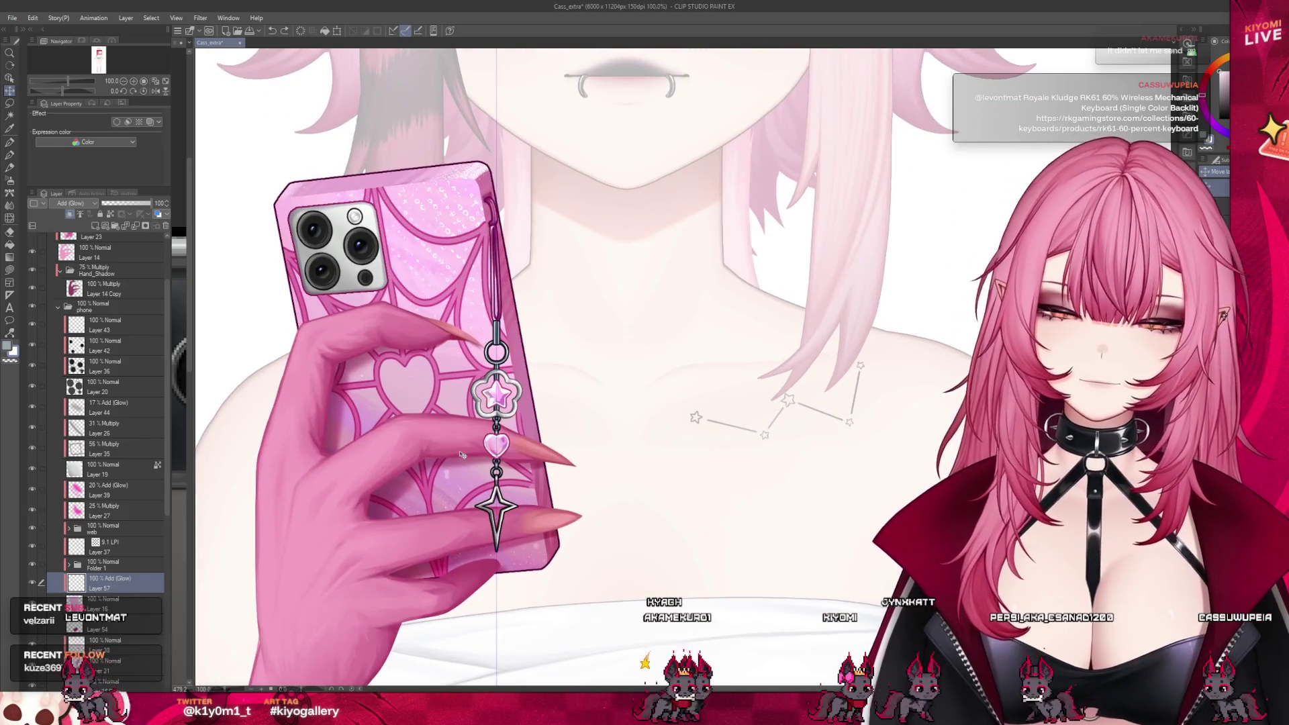
scroll(415, 458, "down", 2)
scroll(416, 458, "down", 2)
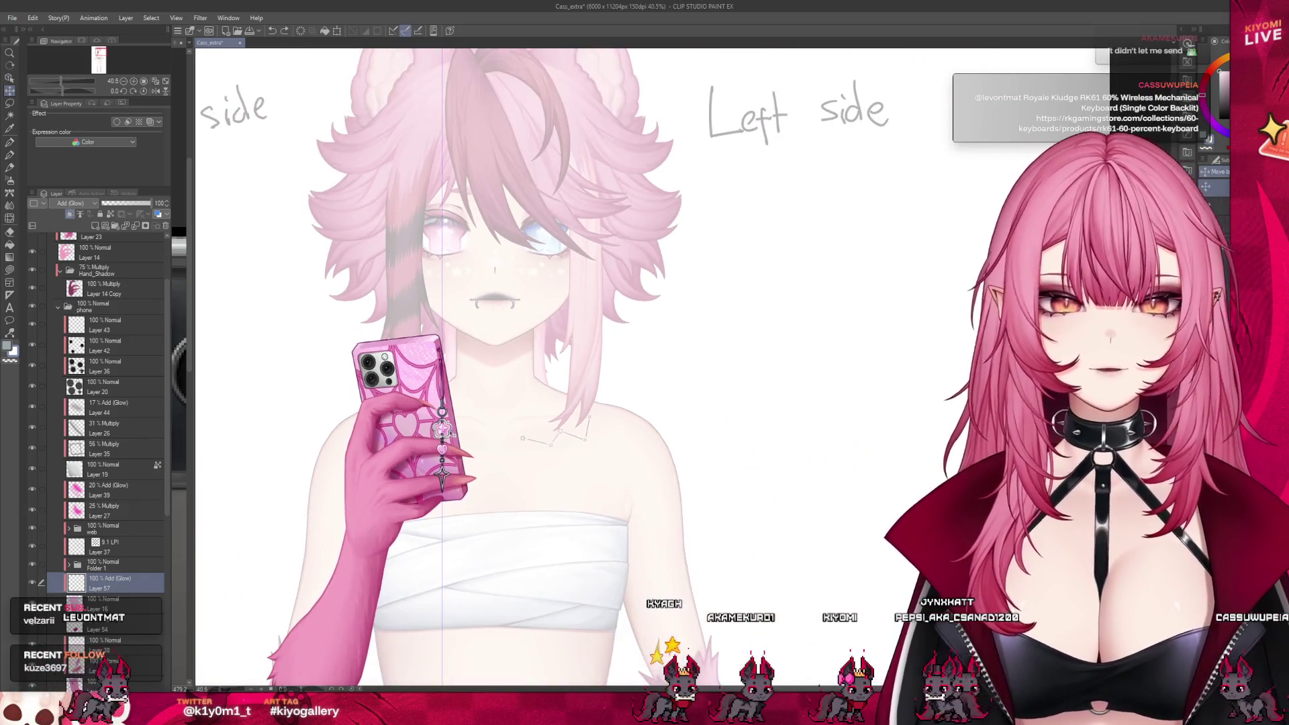
scroll(453, 418, "up", 1)
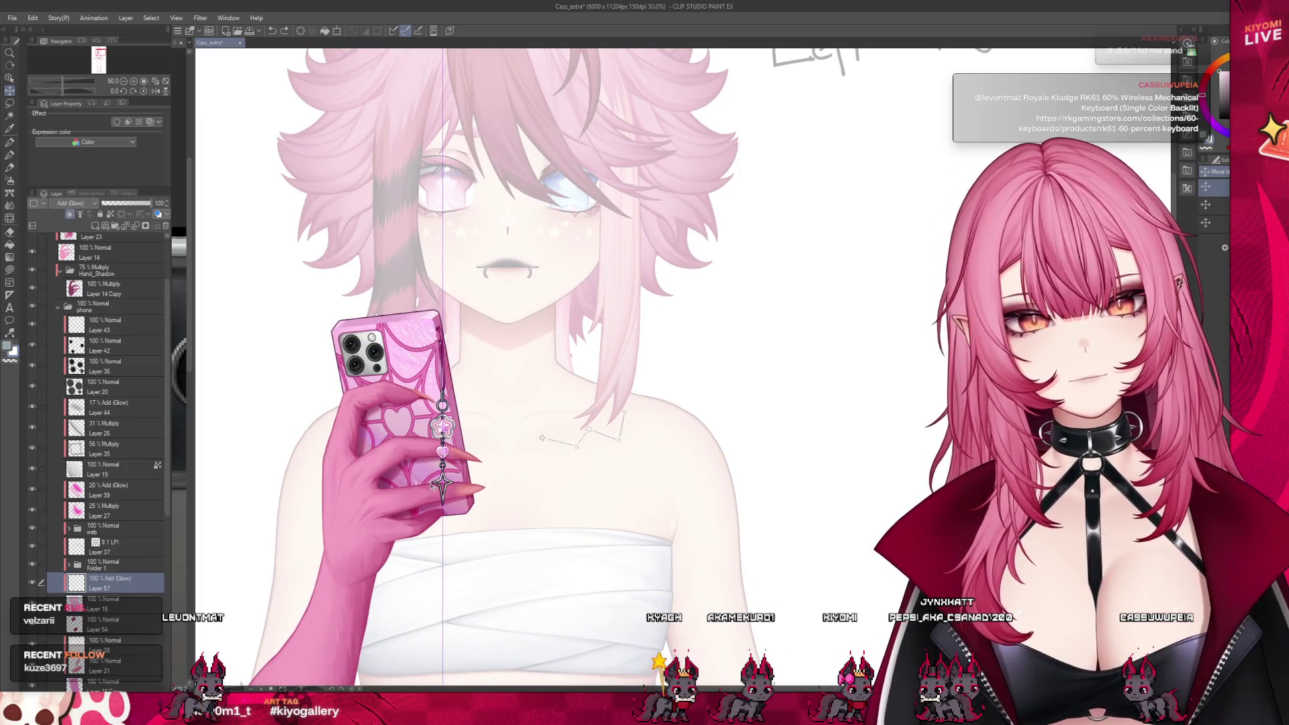
scroll(404, 463, "up", 1)
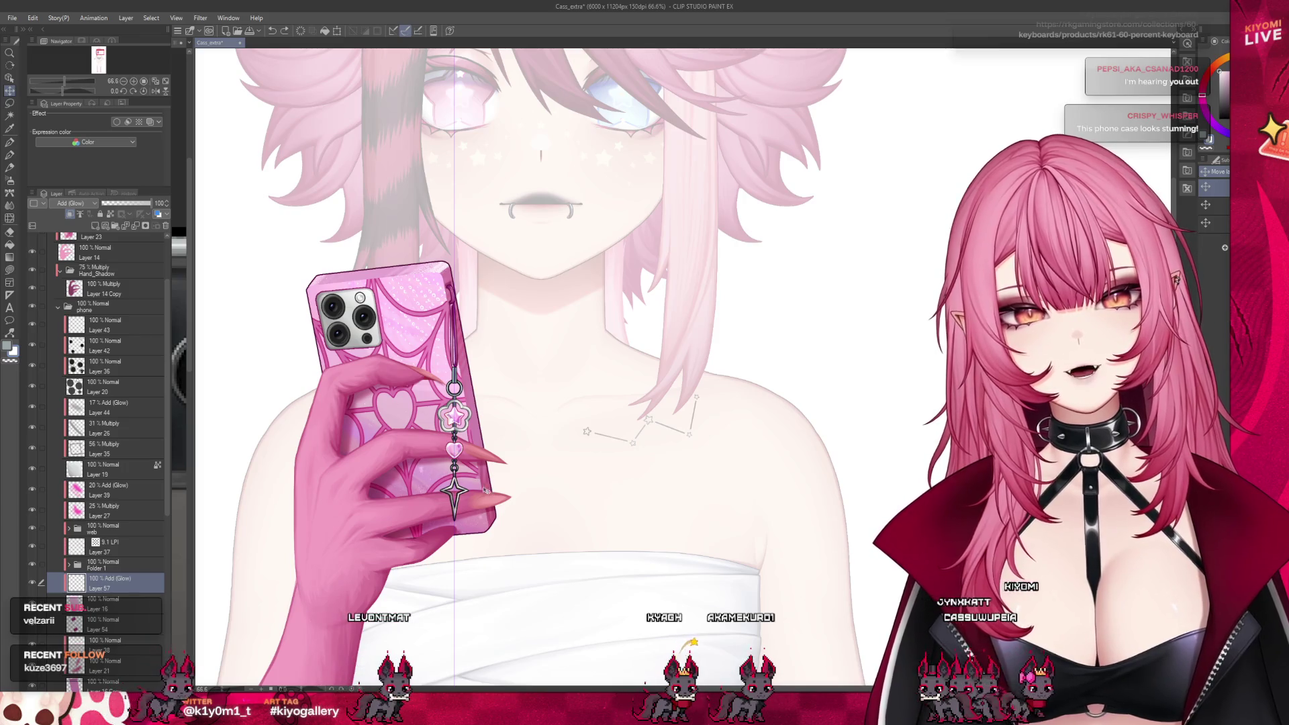
scroll(428, 466, "down", 2)
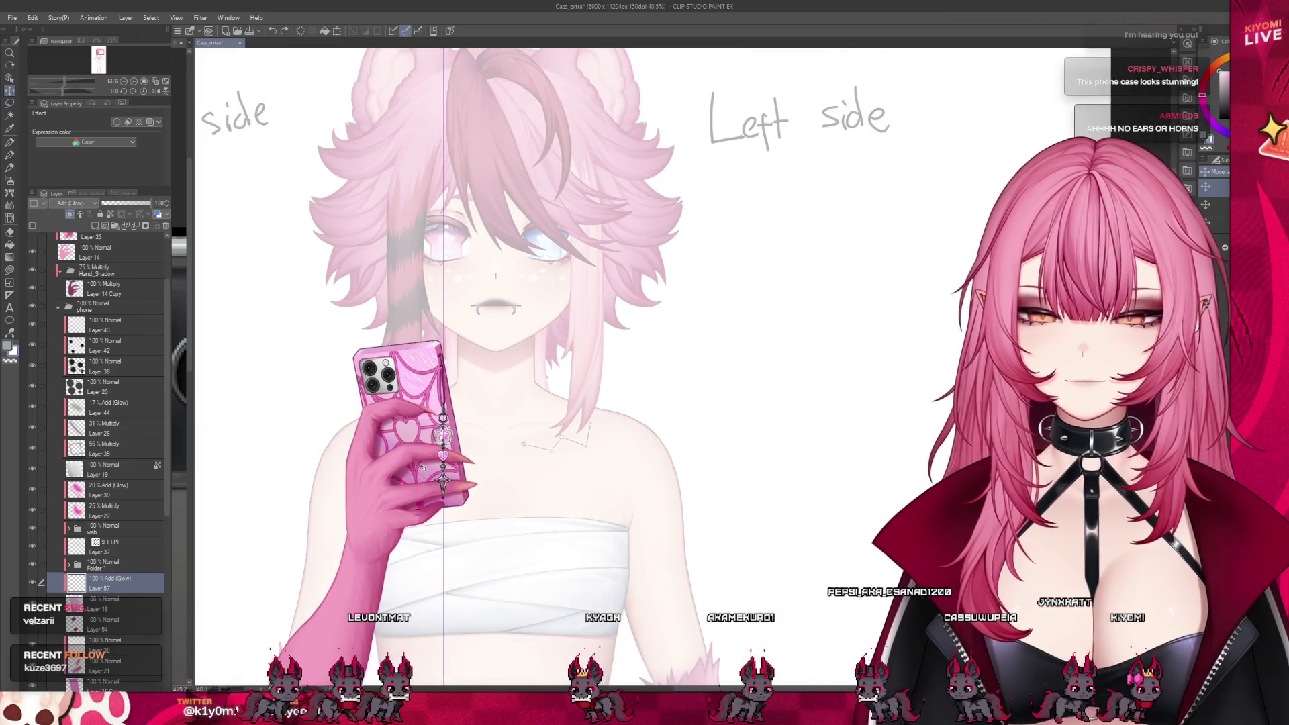
scroll(418, 459, "up", 2)
scroll(412, 454, "up", 1)
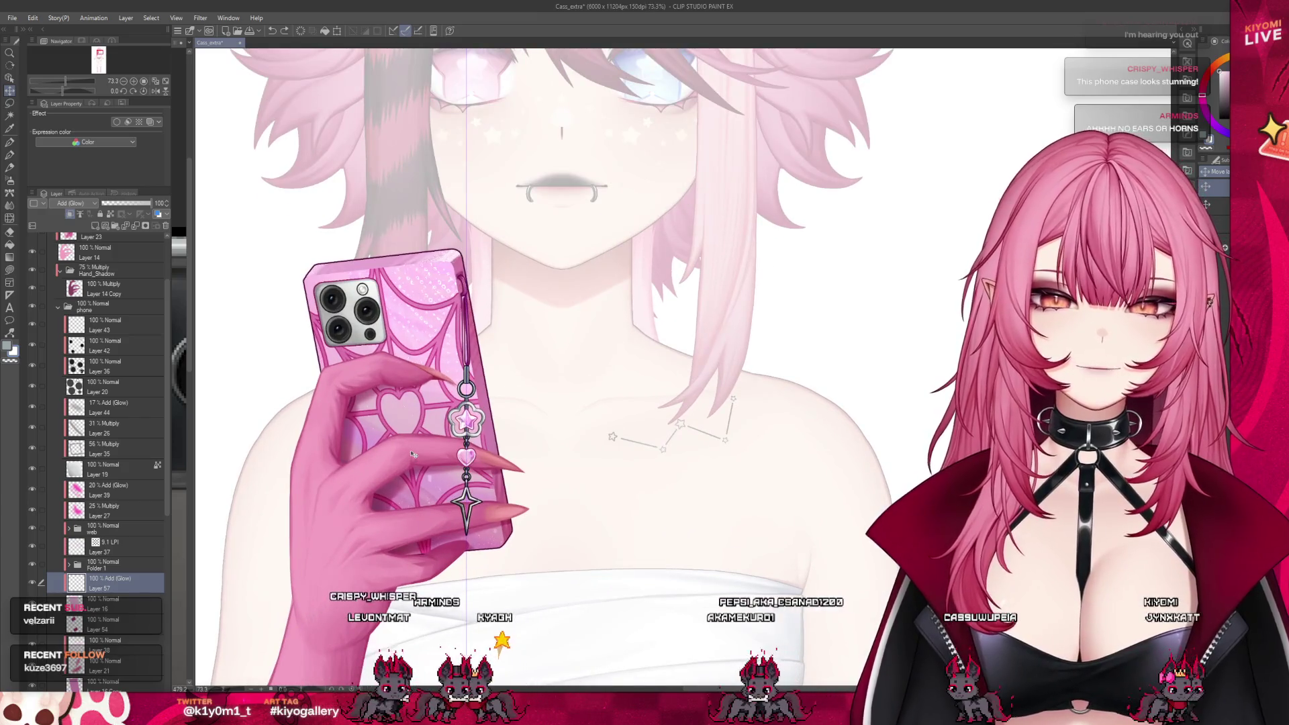
scroll(459, 443, "up", 1)
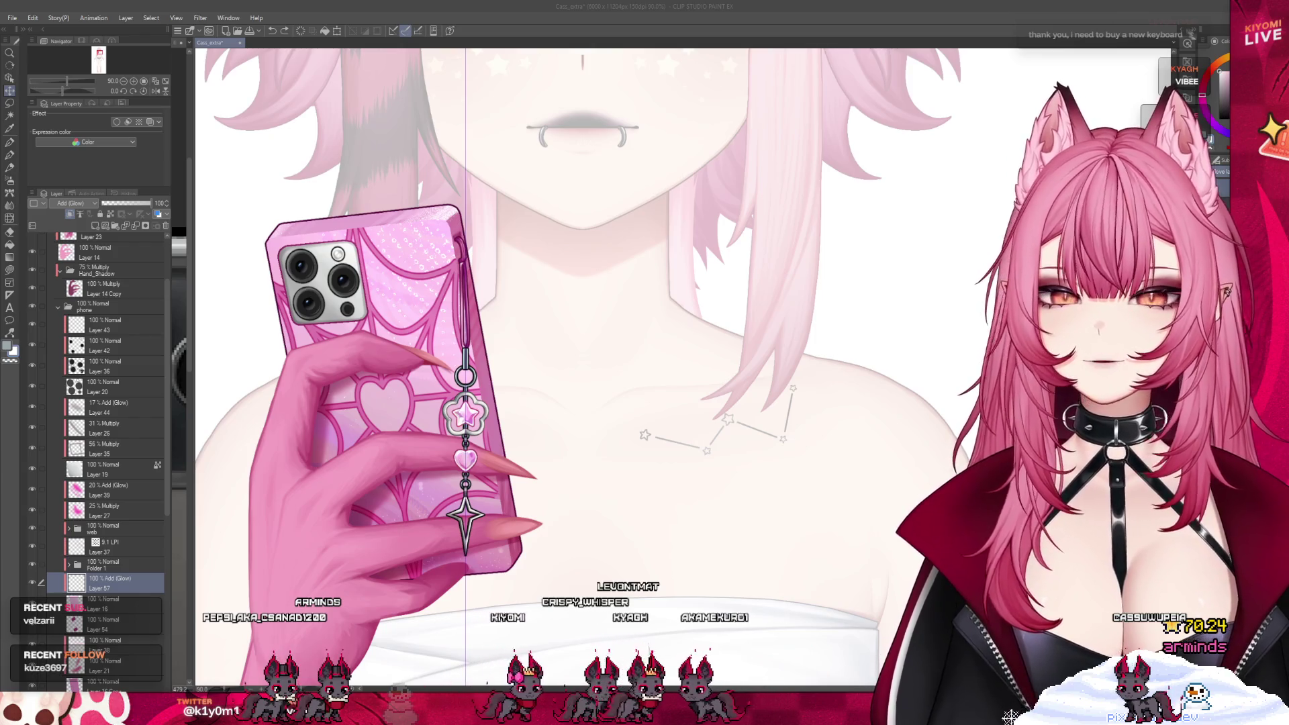
scroll(460, 337, "up", 2)
scroll(460, 337, "up", 1)
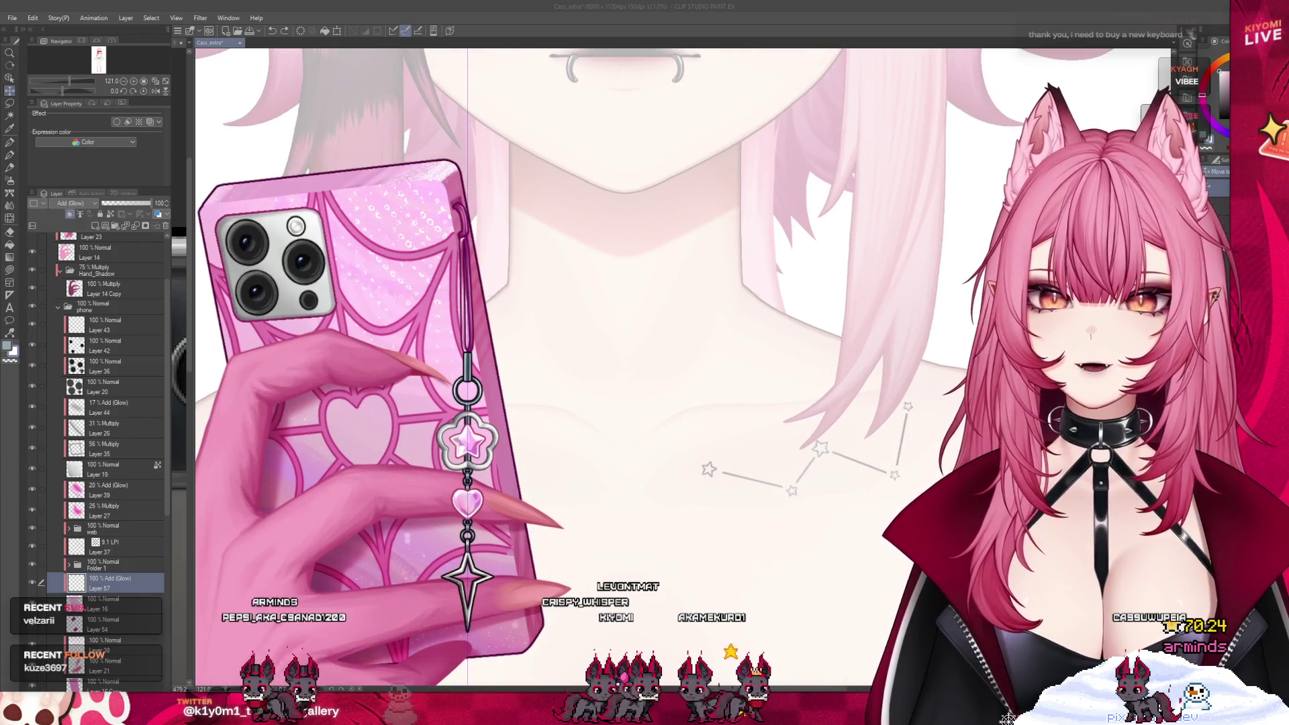
scroll(501, 359, "up", 1)
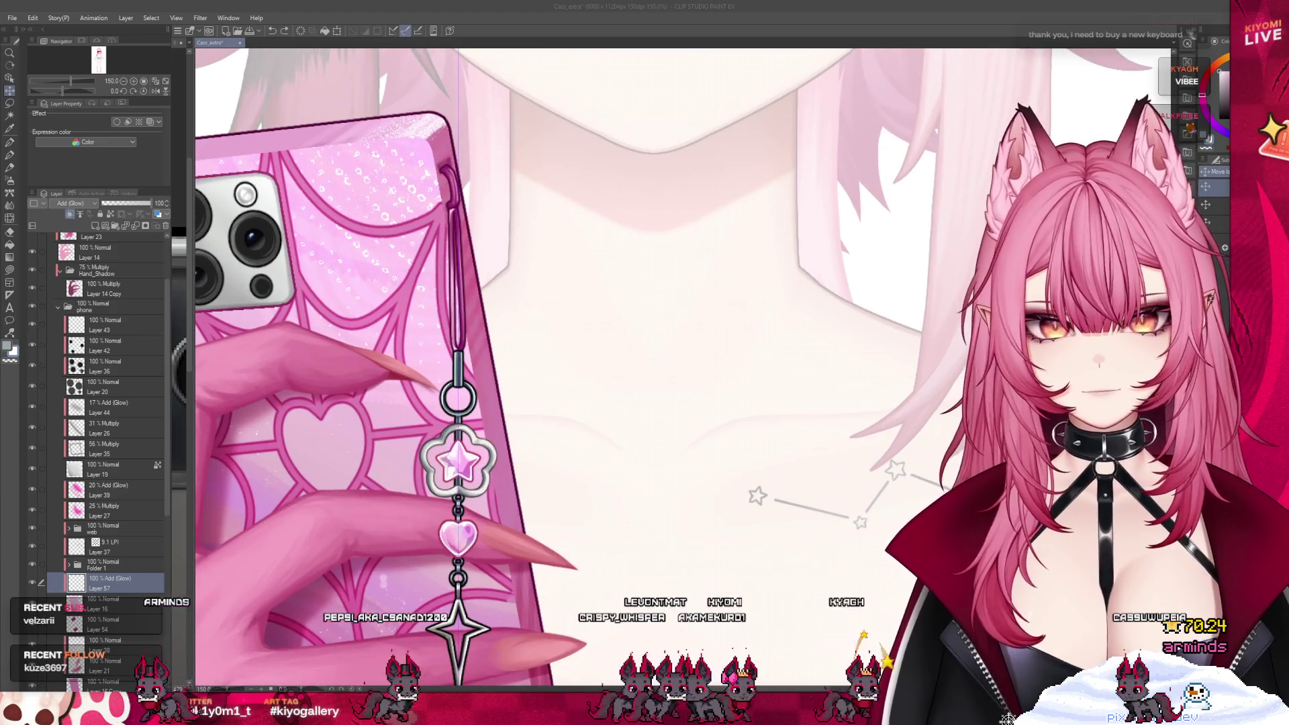
- Move the layer selection up from Layer 57 to Folder 1 with Alt+]
key("alt+bracketright")
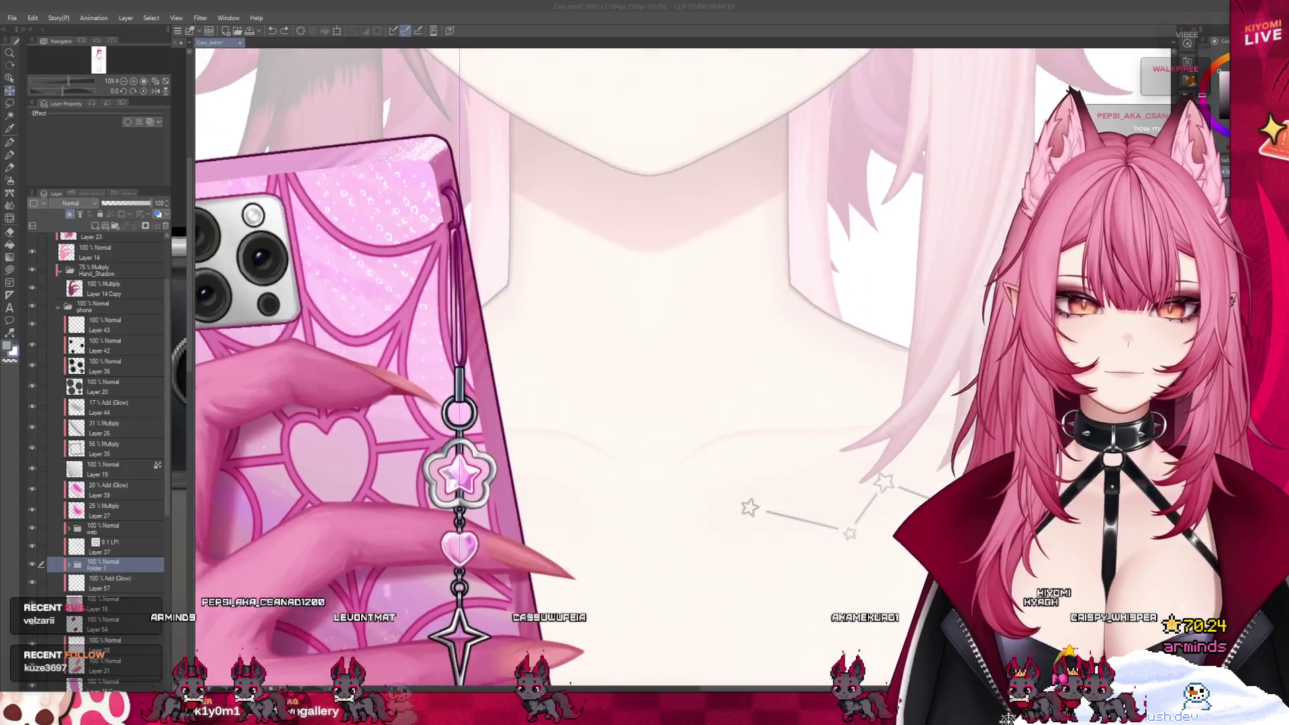
- Select the 5.1 LPI halftone tone layer to show its dot-tone settings
left_click(88, 549)
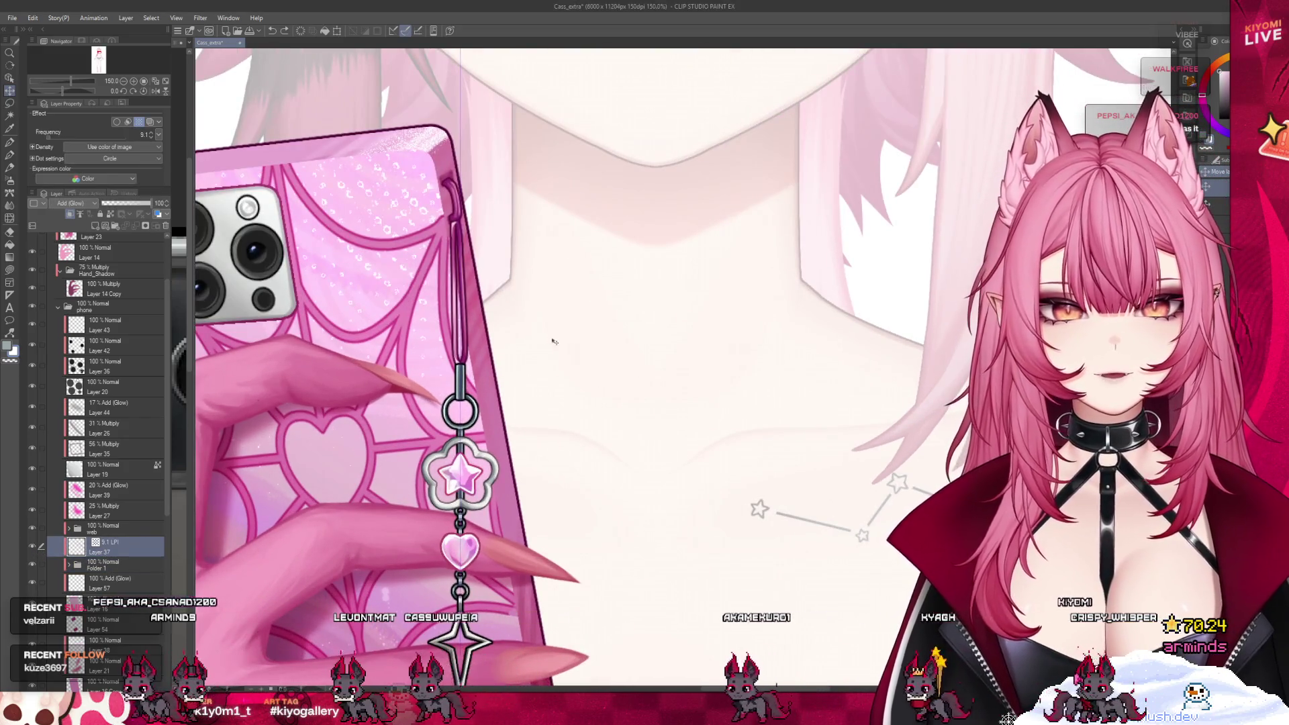
scroll(546, 339, "down", 3)
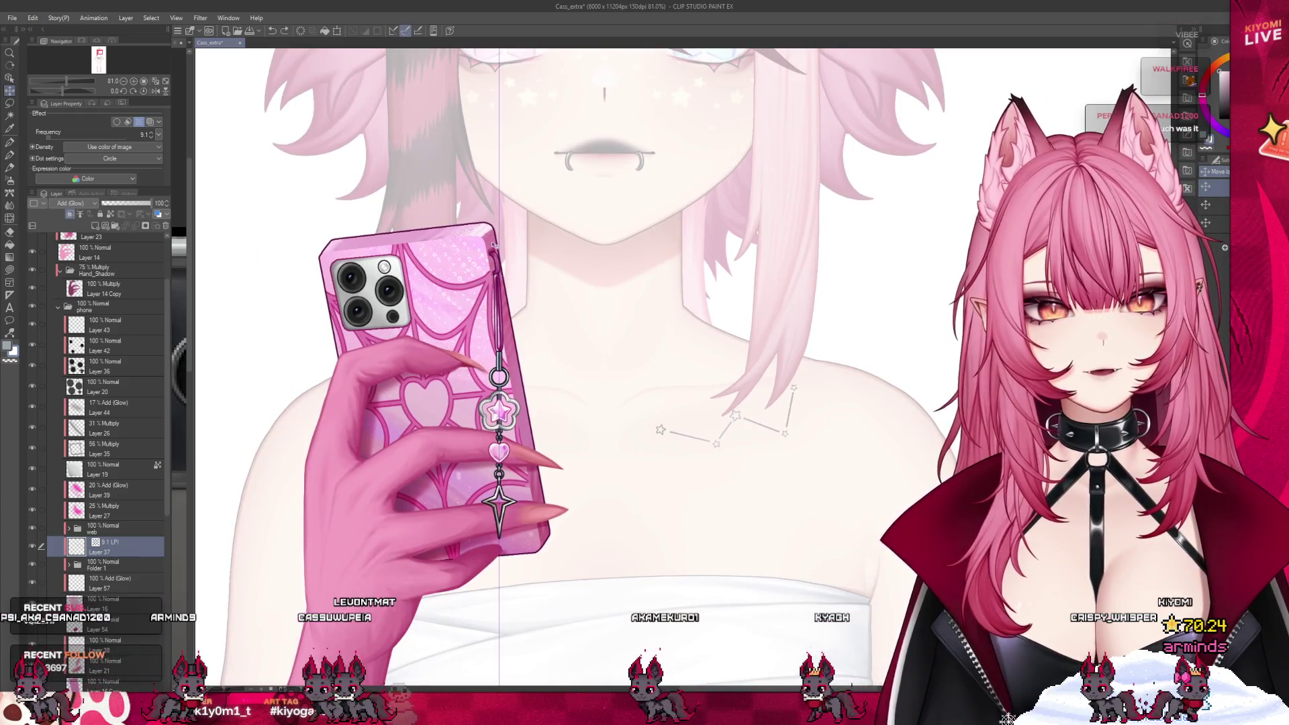
scroll(493, 255, "up", 3)
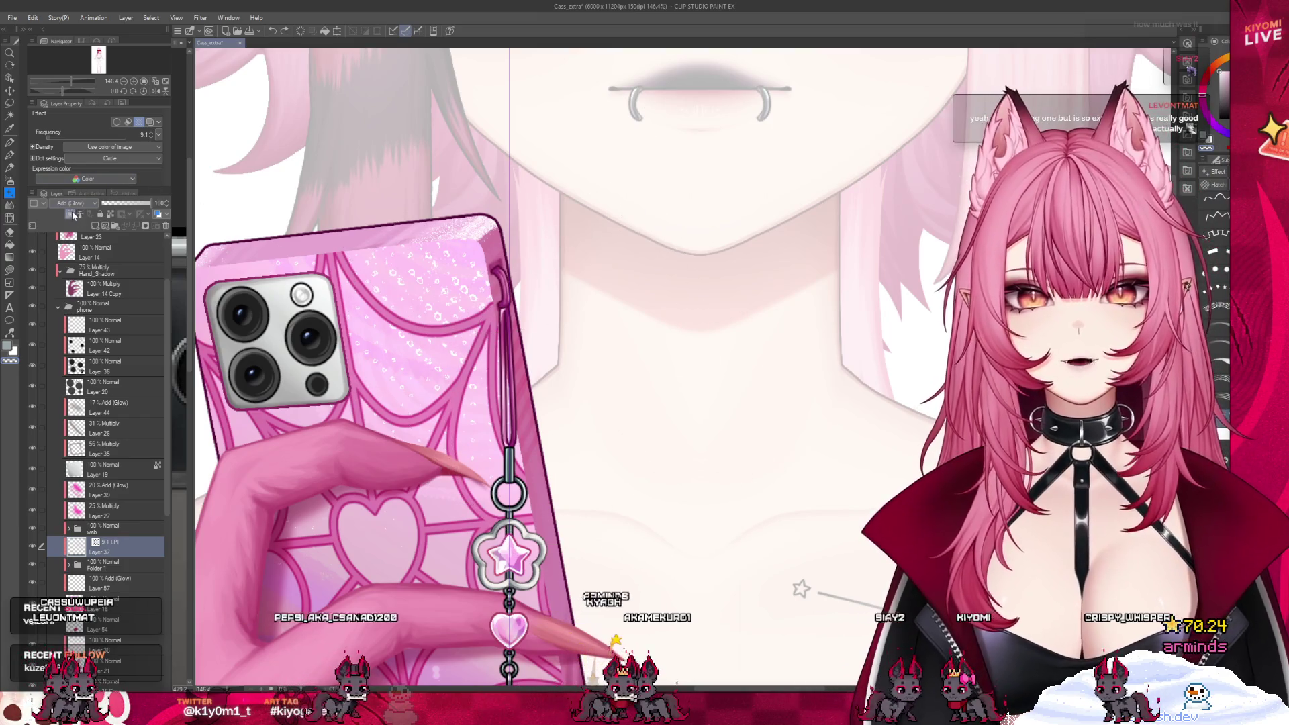
- Paint a diagonal band of halftone dots over the phone's top edge near the neck, redrawing until right
left_click_drag(584, 383, 362, 227)
scroll(604, 257, "down", 2)
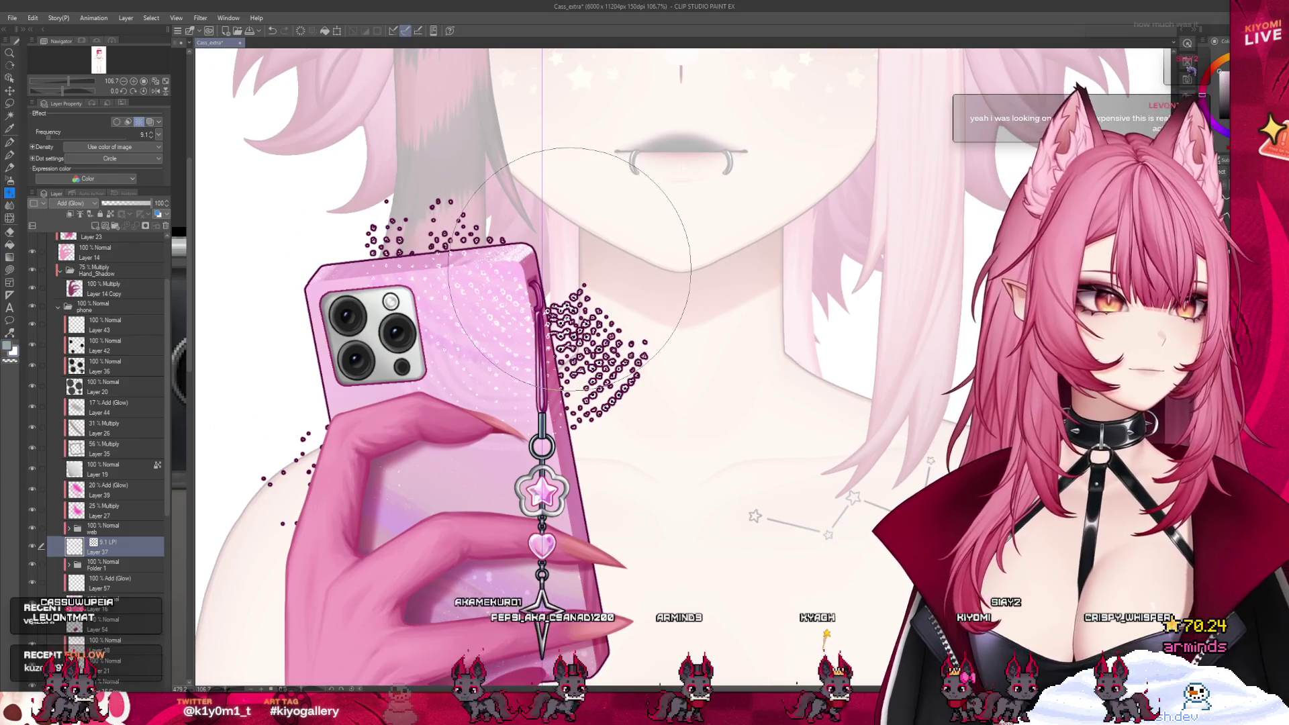
left_click_drag(619, 177, 460, 316)
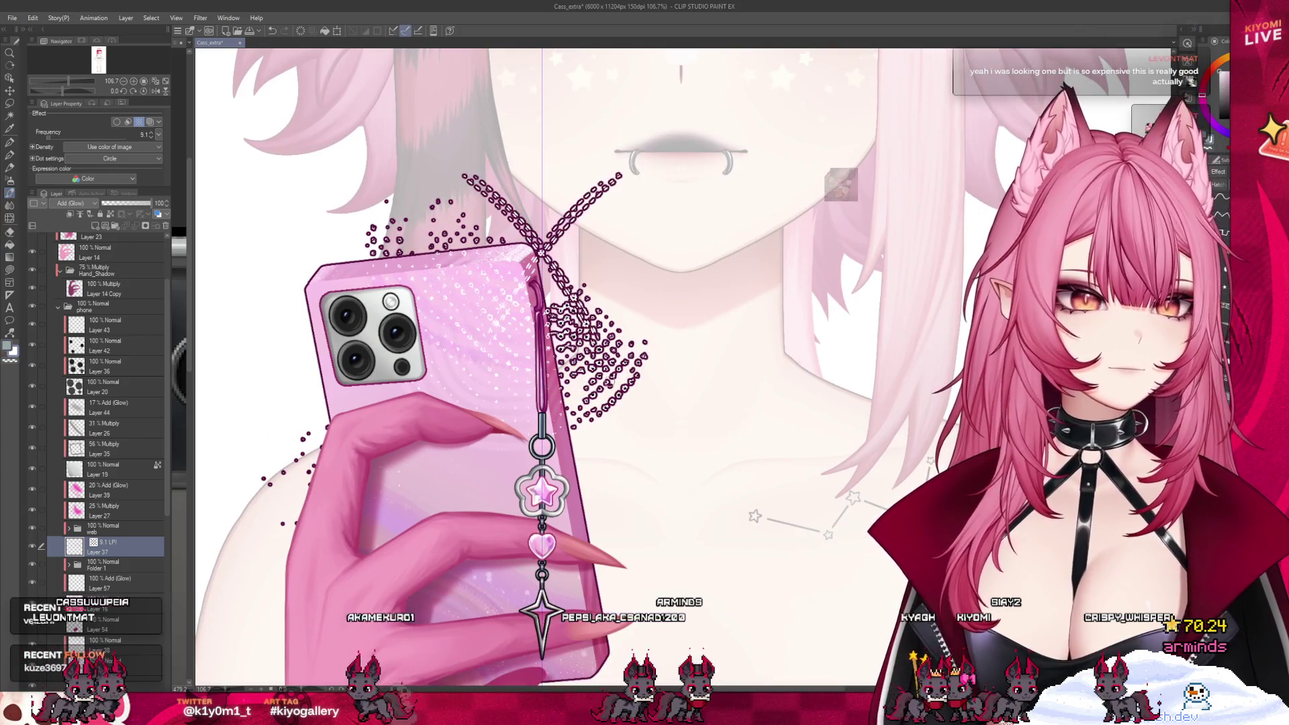
key("ctrl+z")
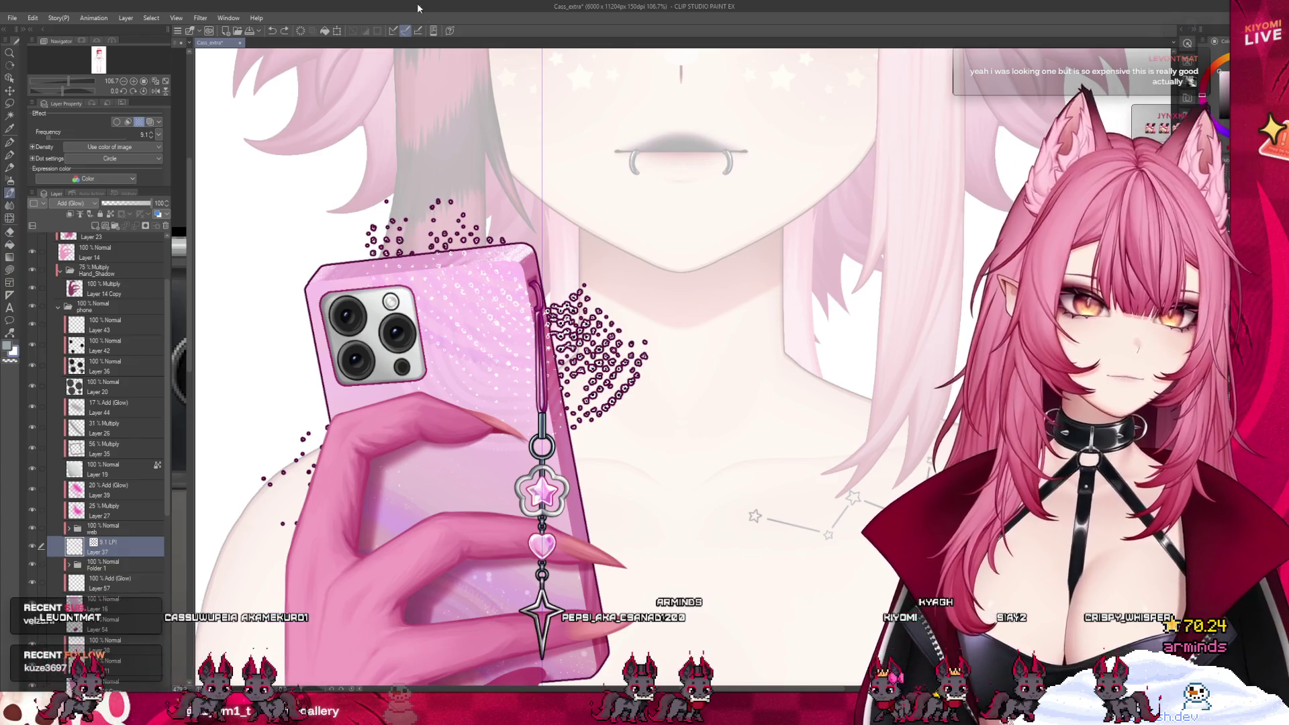
left_click_drag(484, 197, 634, 332)
key("ctrl+z")
left_click_drag(474, 165, 628, 317)
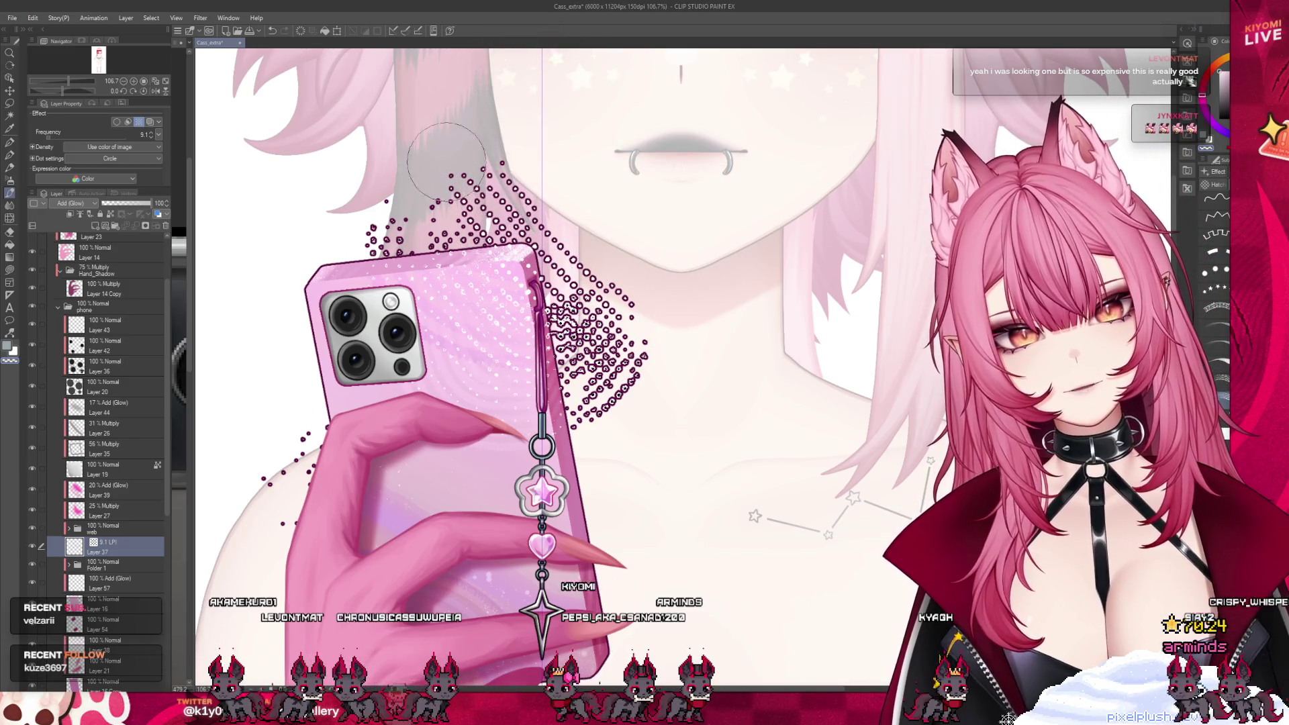
left_click_drag(473, 184, 403, 227)
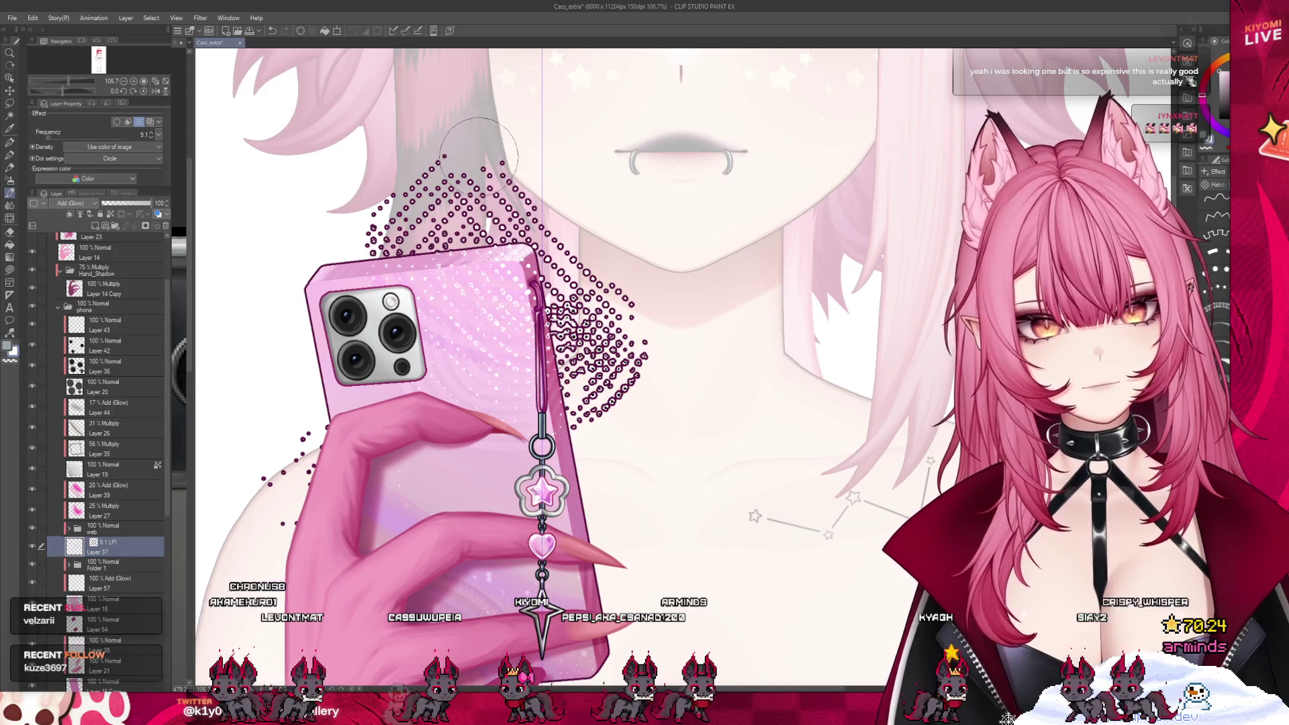
left_click_drag(614, 282, 650, 302)
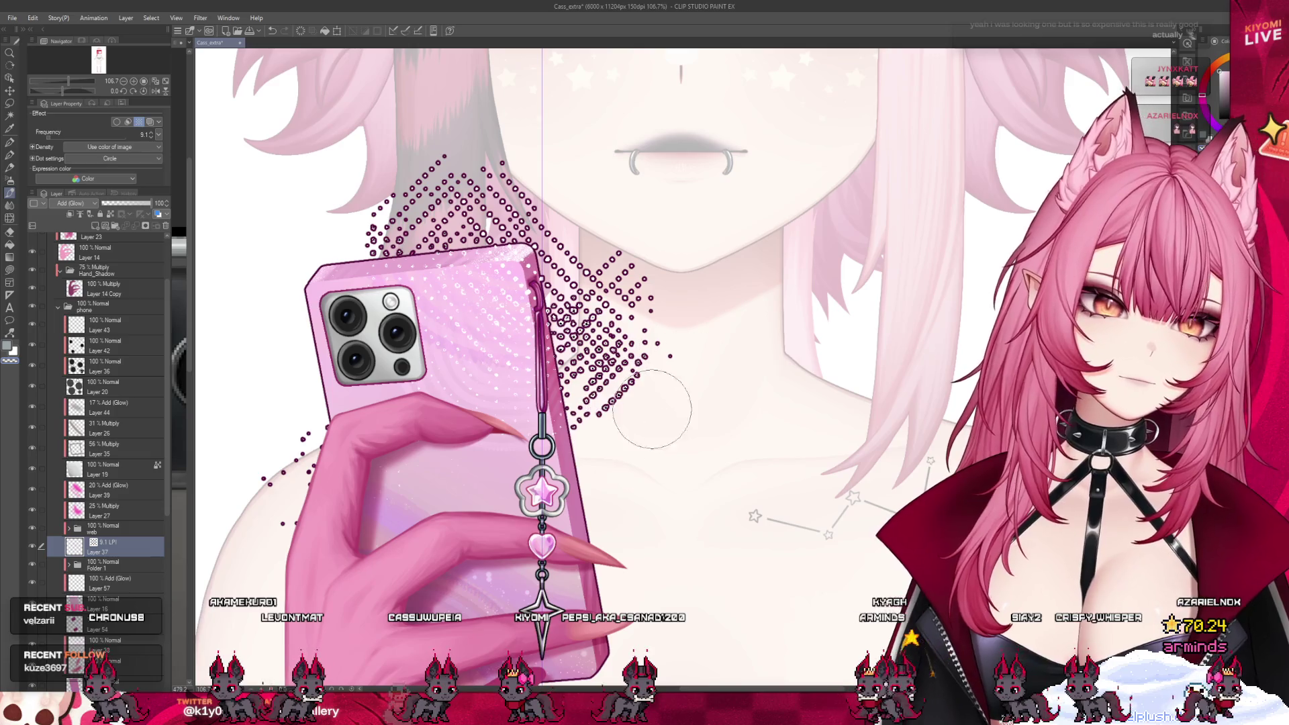
- Add a second higher dot band above the first, shrink the brush and check the whole pattern
mouse_move(547, 150)
left_mouse_down()
mouse_move(669, 292)
mouse_move(650, 297)
left_mouse_up()
key("ctrl+z")
key("ctrl+z")
left_click_drag(534, 161, 649, 303)
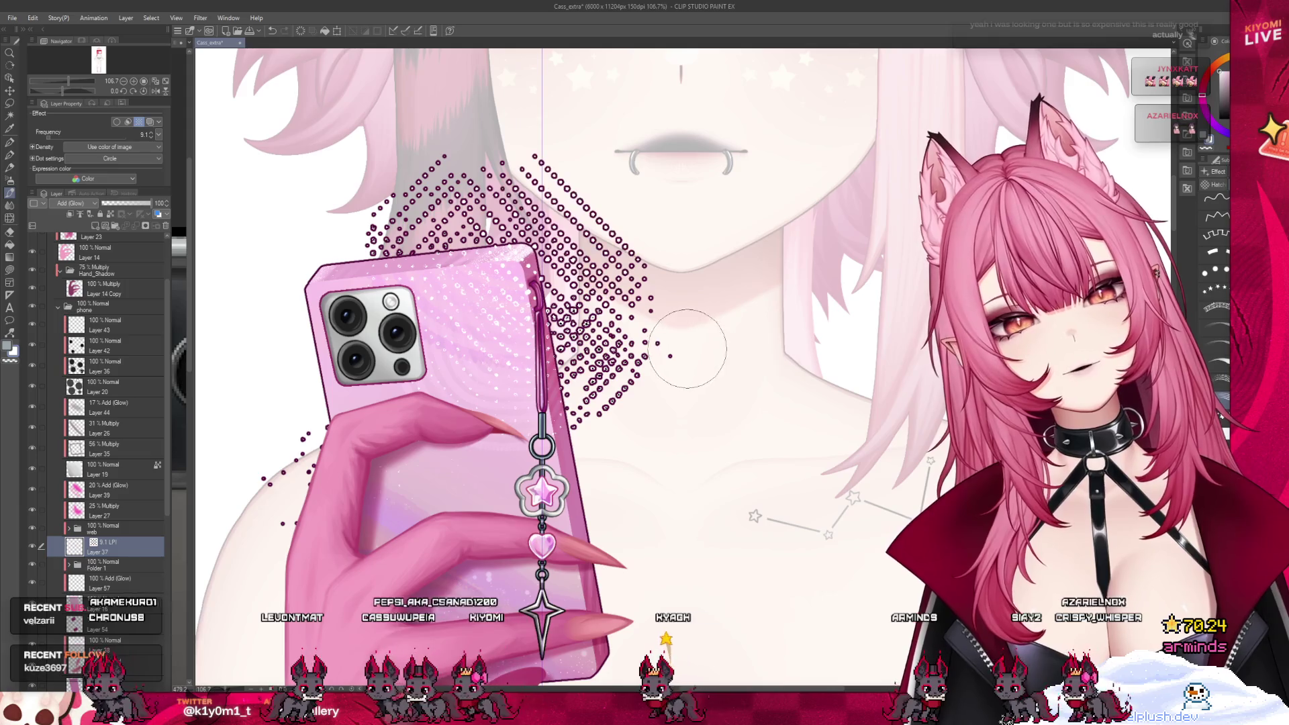
key("ctrl+z")
left_click_drag(549, 146, 665, 302)
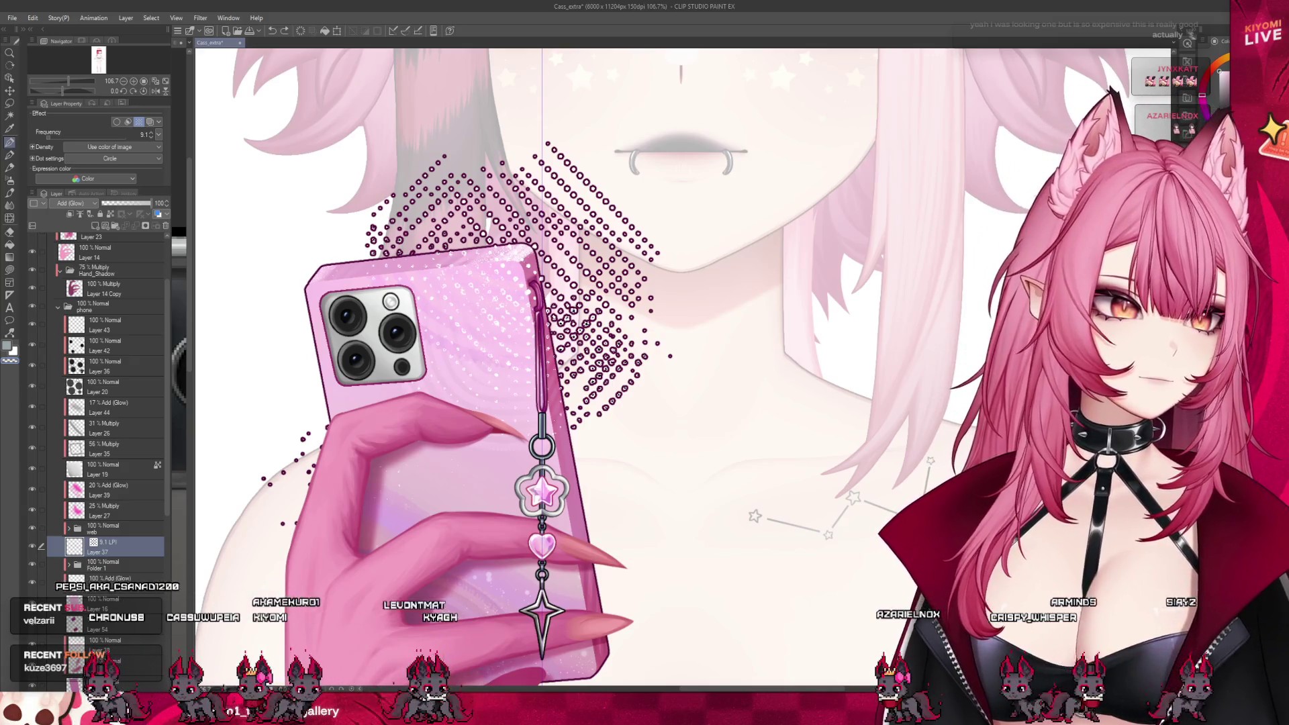
key("bracketleft")
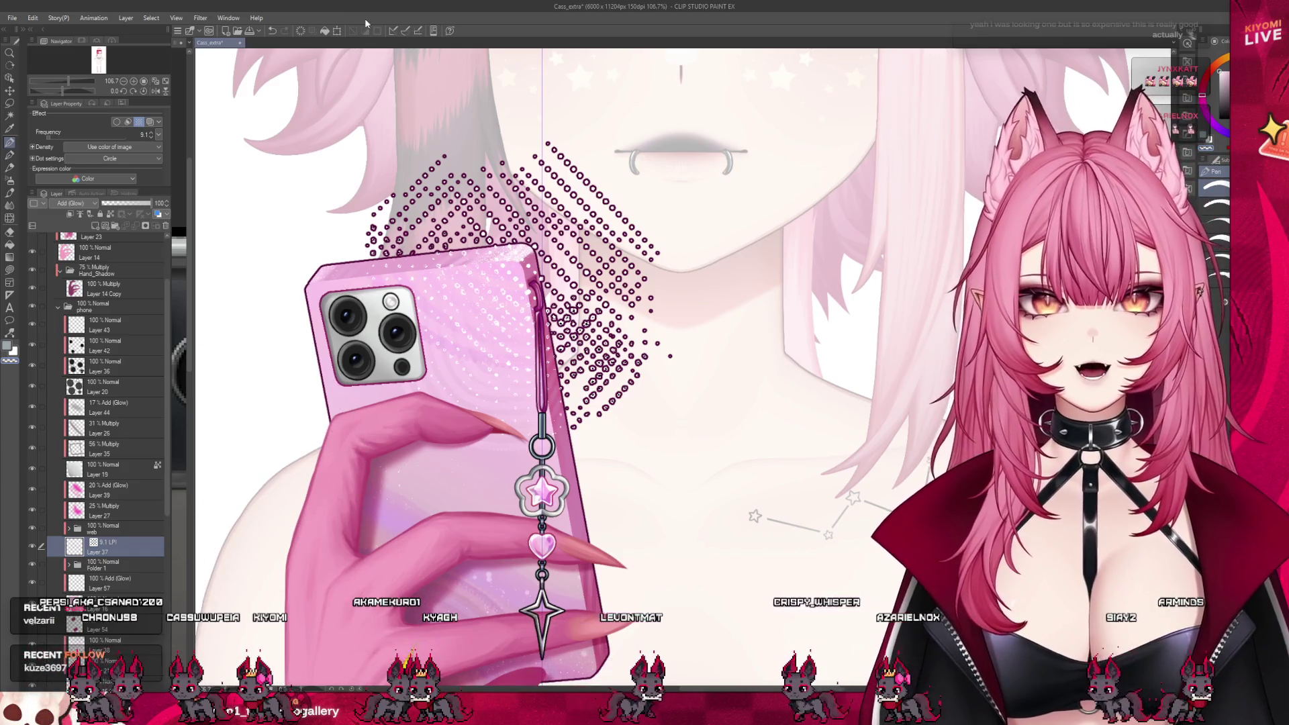
key("ctrl+t")
key("ctrl+minus")
key("Return")
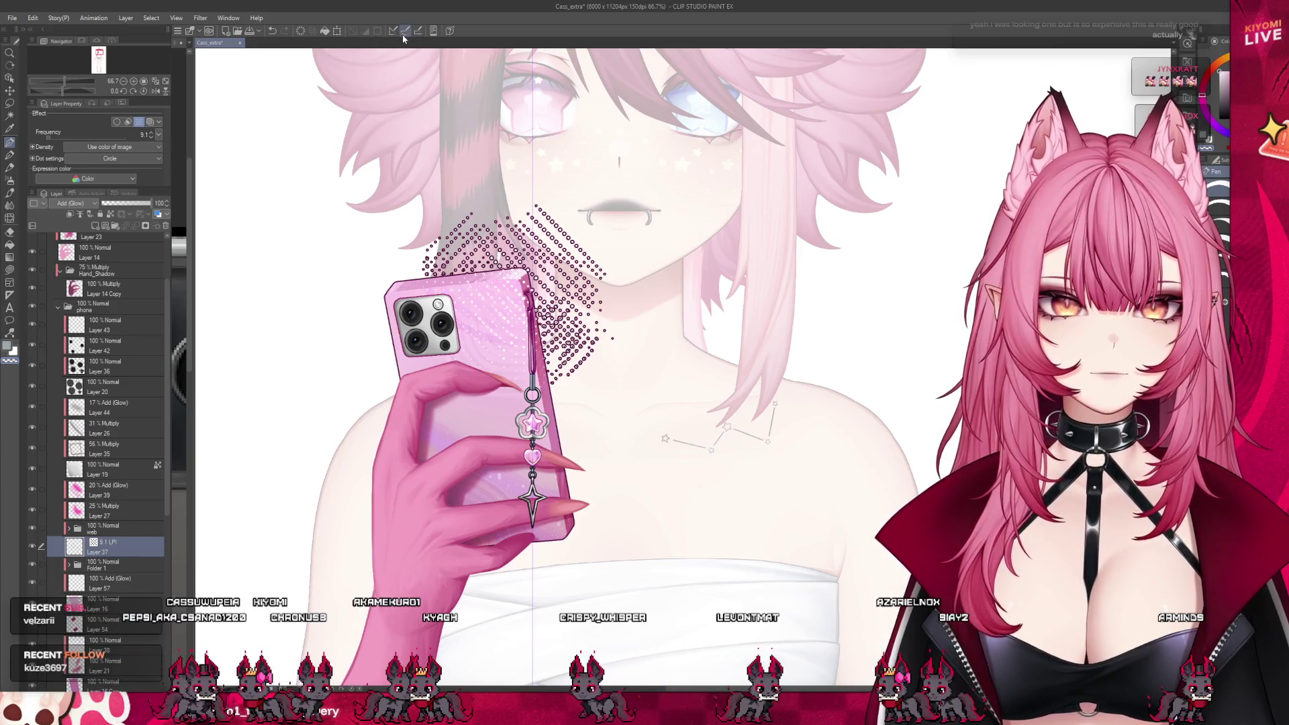
- Transform the halftone dot pattern slightly down-left and clear it from beside the chin
left_click(337, 30)
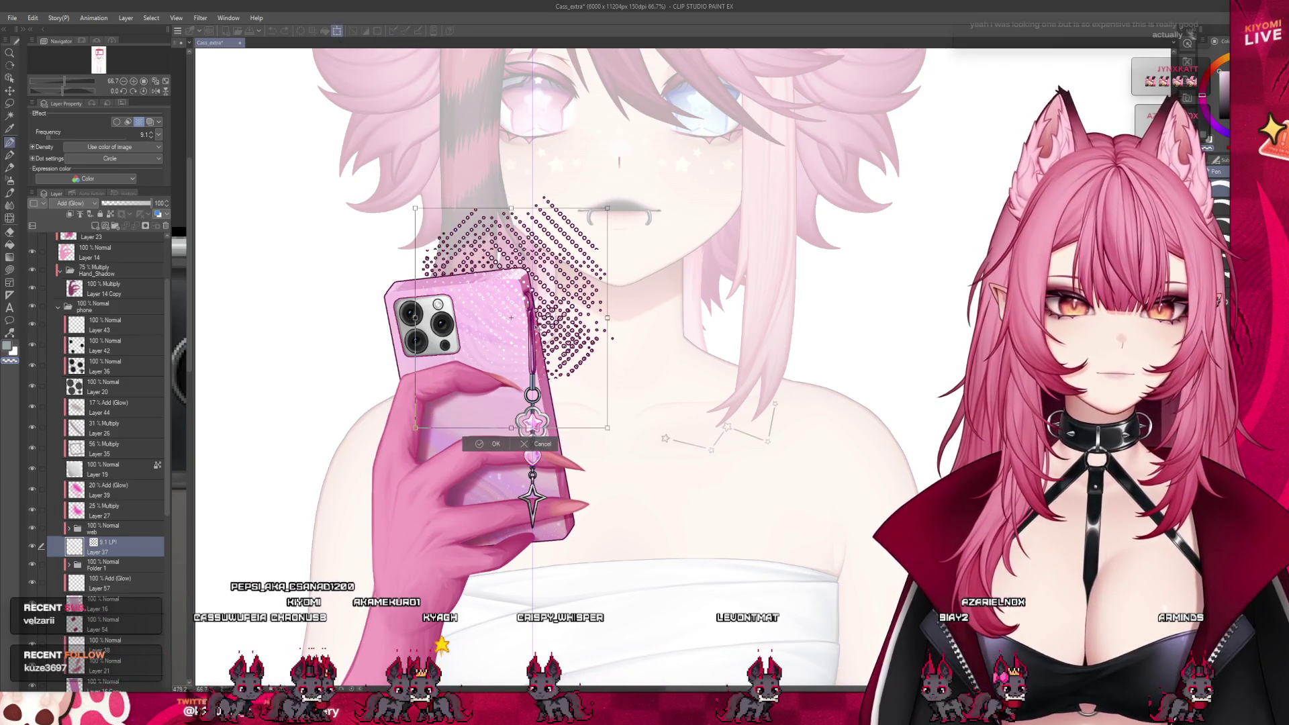
mouse_move(544, 344)
left_mouse_down()
mouse_move(521, 378)
mouse_move(545, 343)
left_mouse_up()
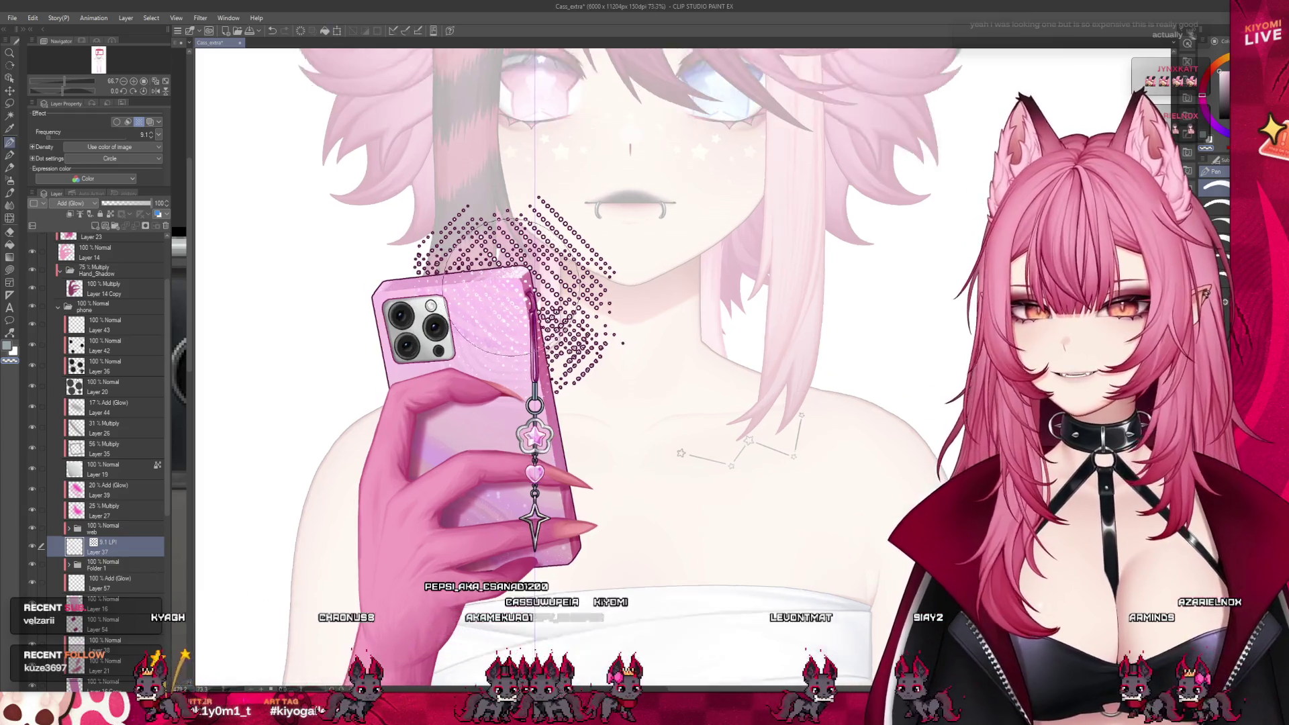
key("Return")
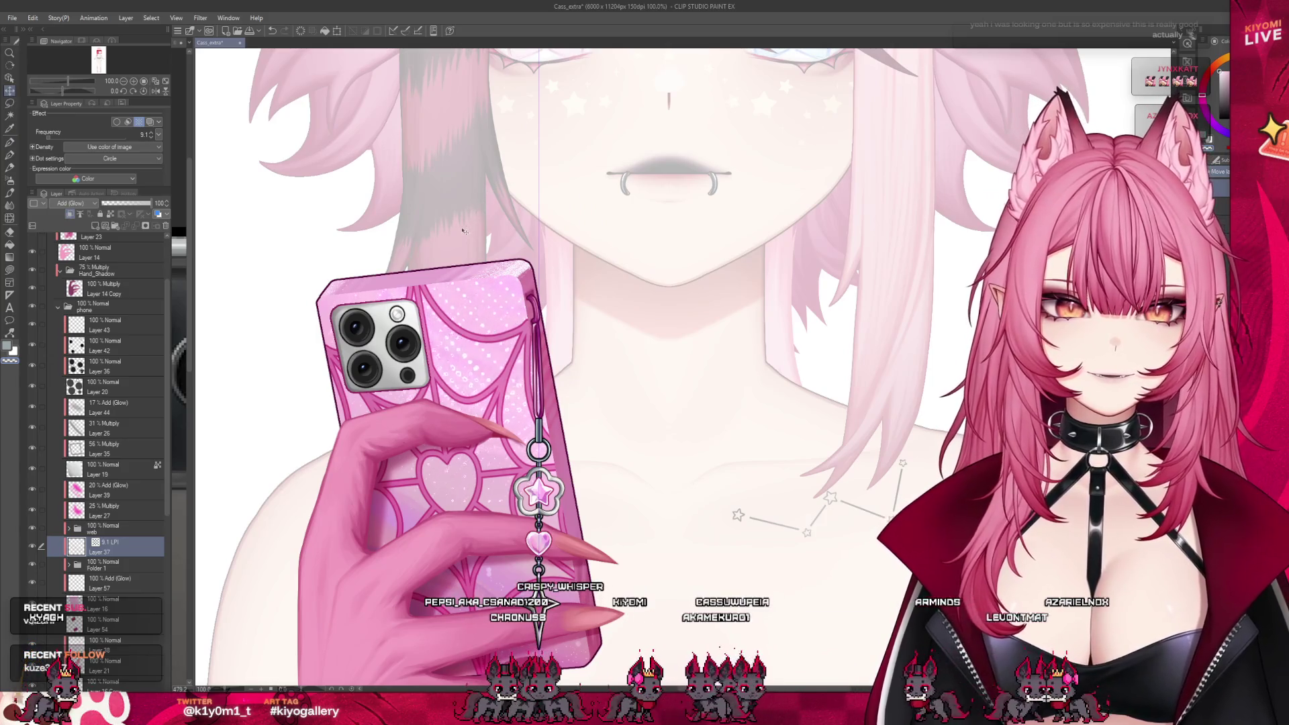
scroll(450, 243, "down", 3)
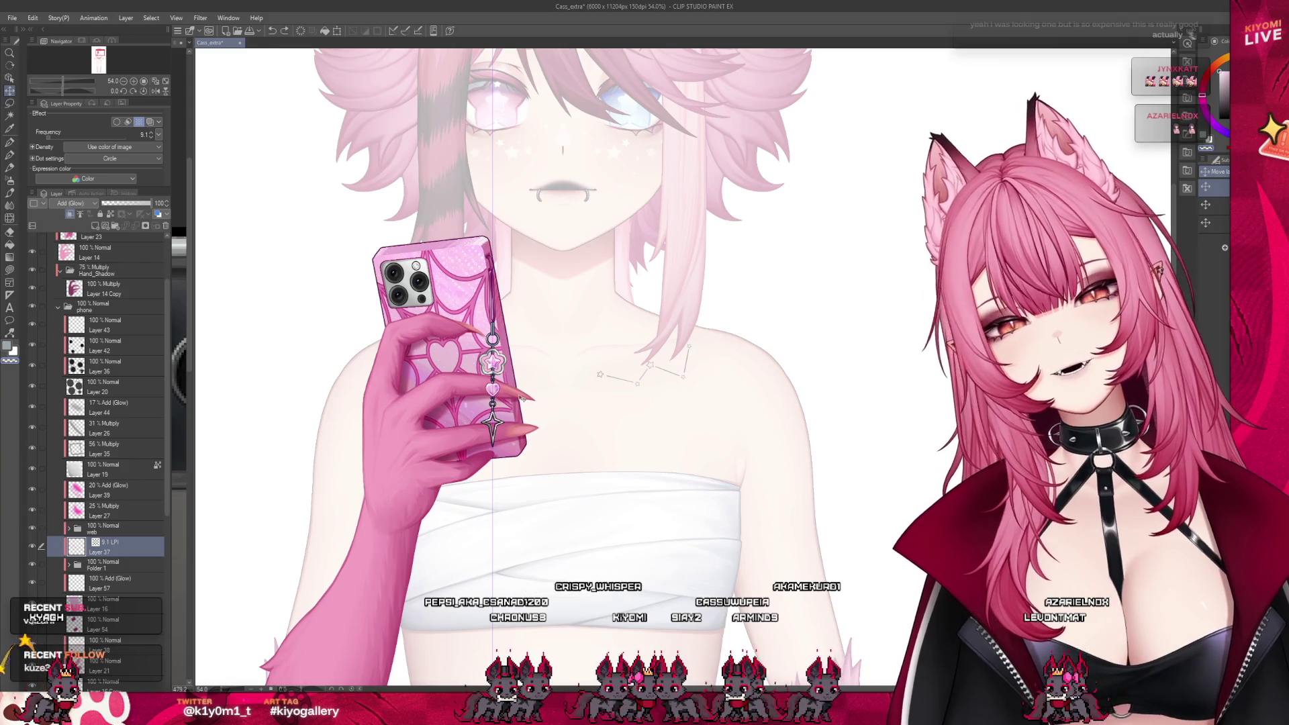
scroll(567, 219, "down", 2)
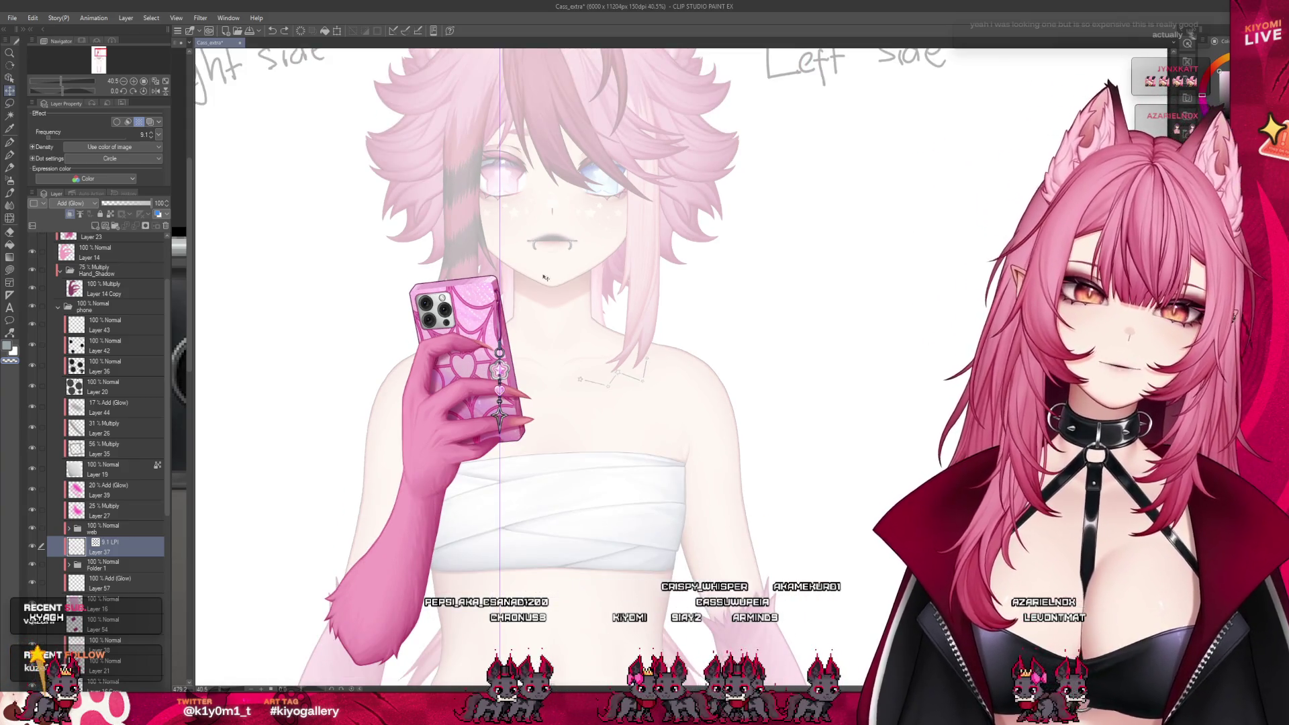
scroll(544, 278, "down", 1)
scroll(537, 323, "up", 1)
scroll(528, 373, "up", 1)
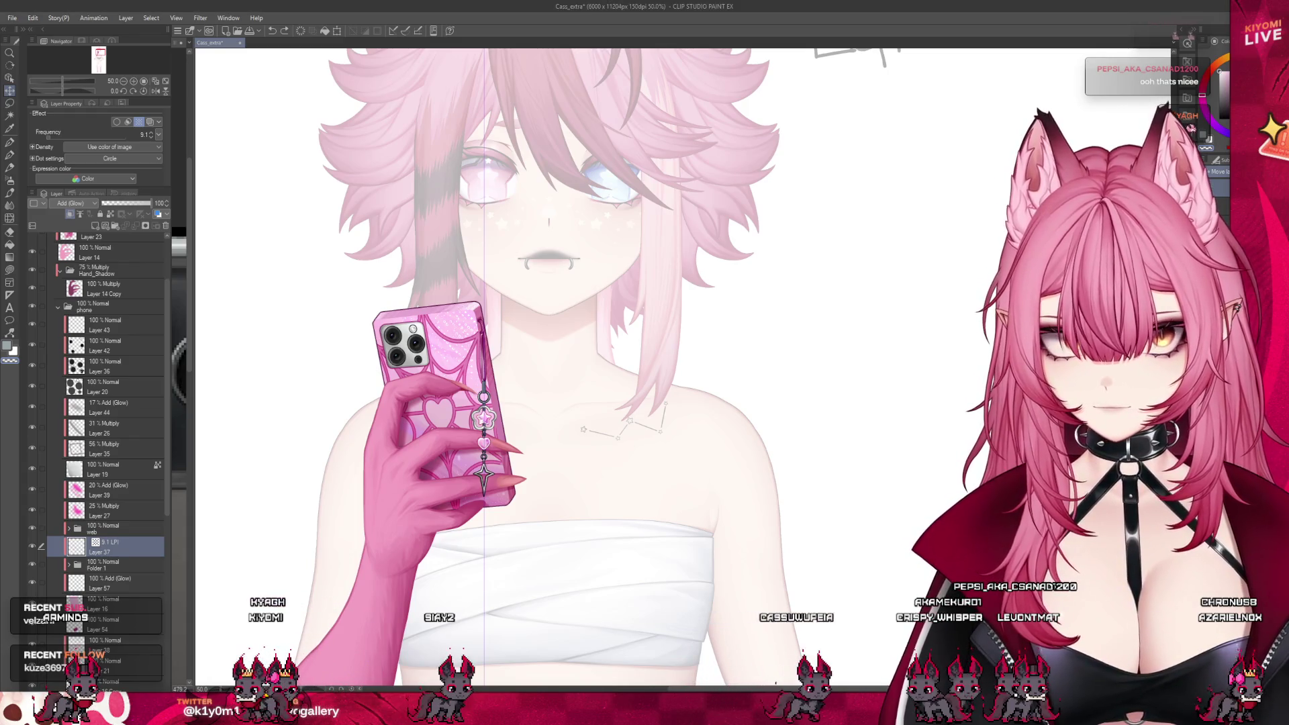
scroll(342, 332, "up", 1)
scroll(363, 353, "up", 1)
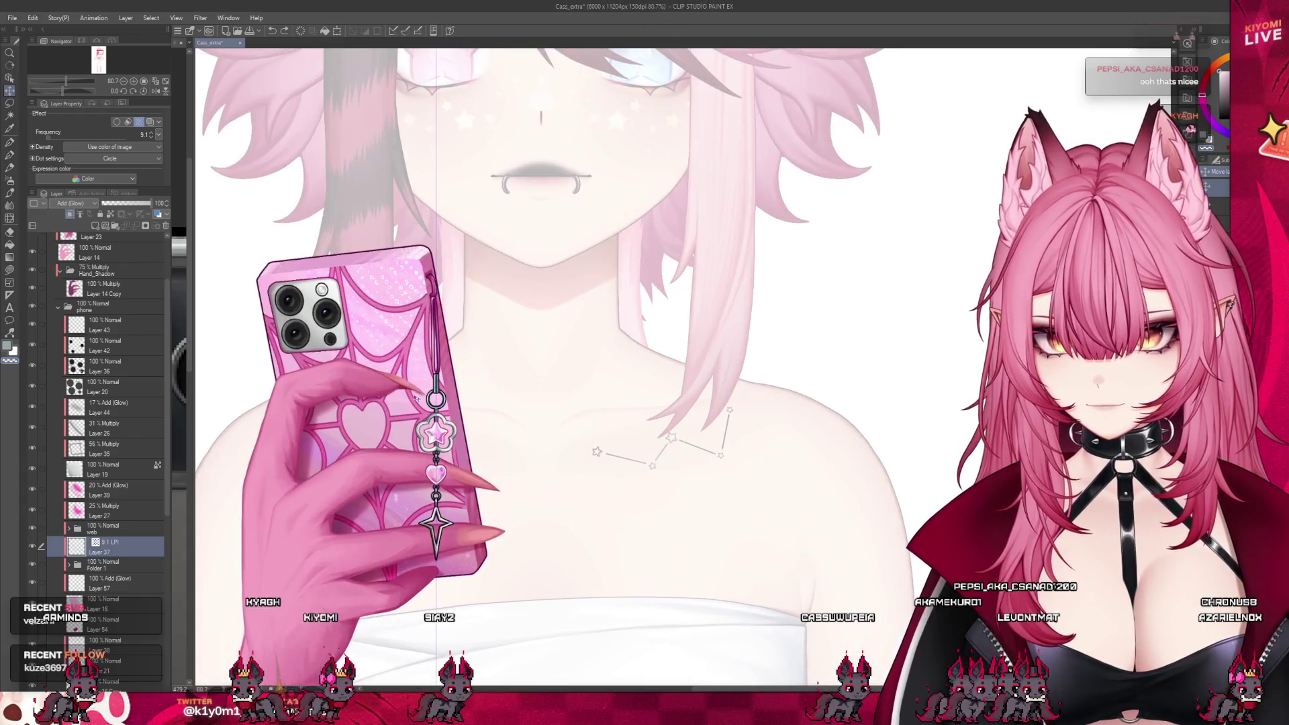
scroll(383, 378, "up", 1)
scroll(408, 404, "up", 1)
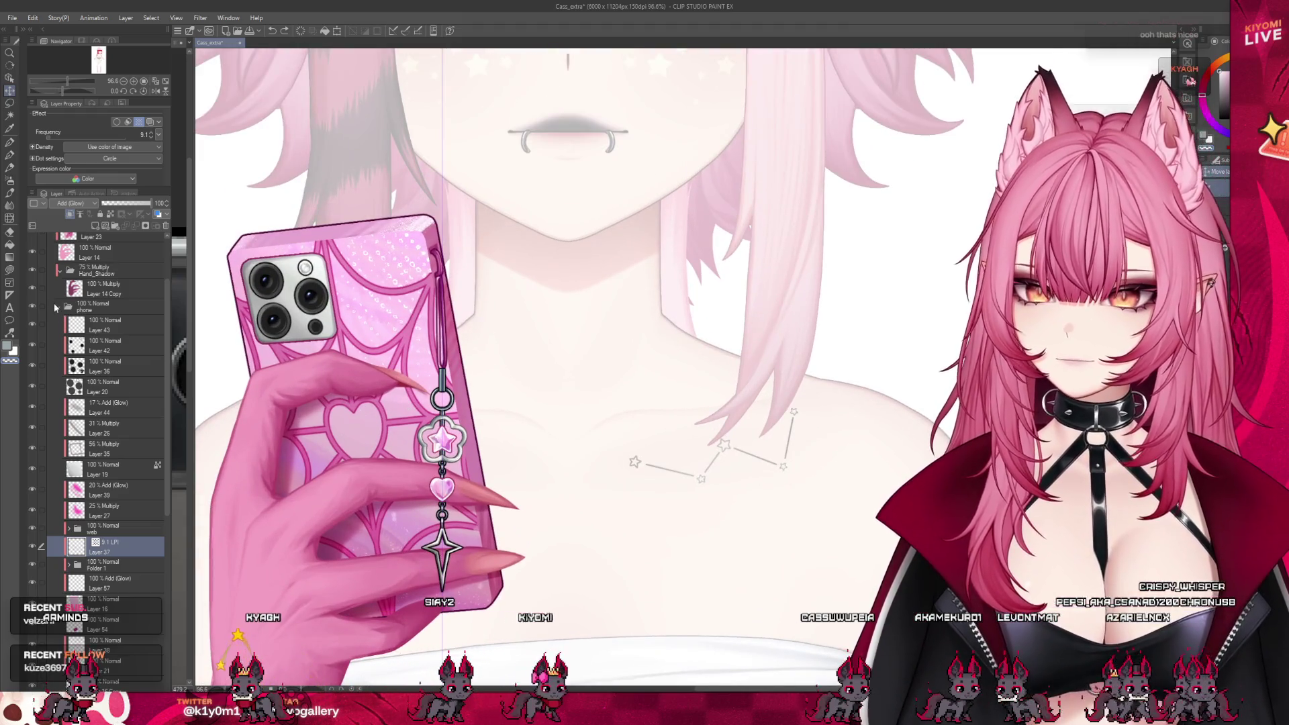
- Select the phone folder, collapse Hand_Shadow, and make Layer 14 active
left_click(58, 313)
left_click(59, 308)
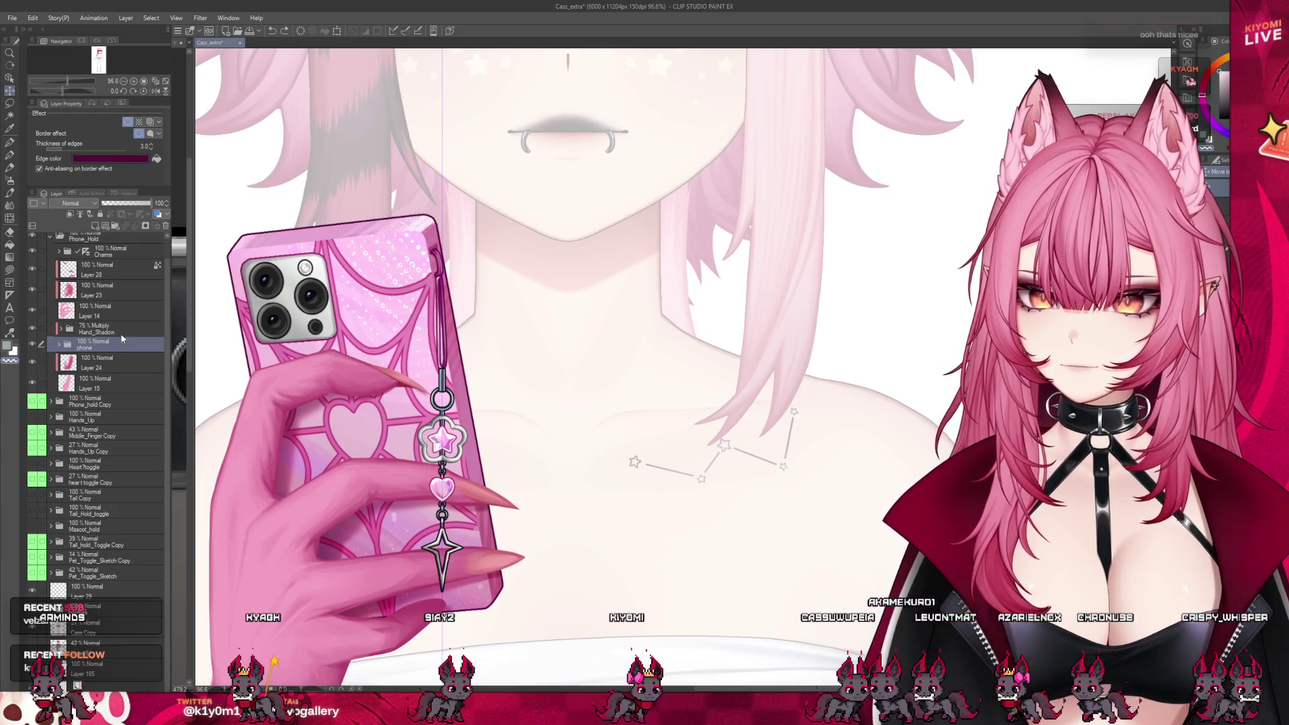
left_click(91, 318)
scroll(454, 544, "down", 2)
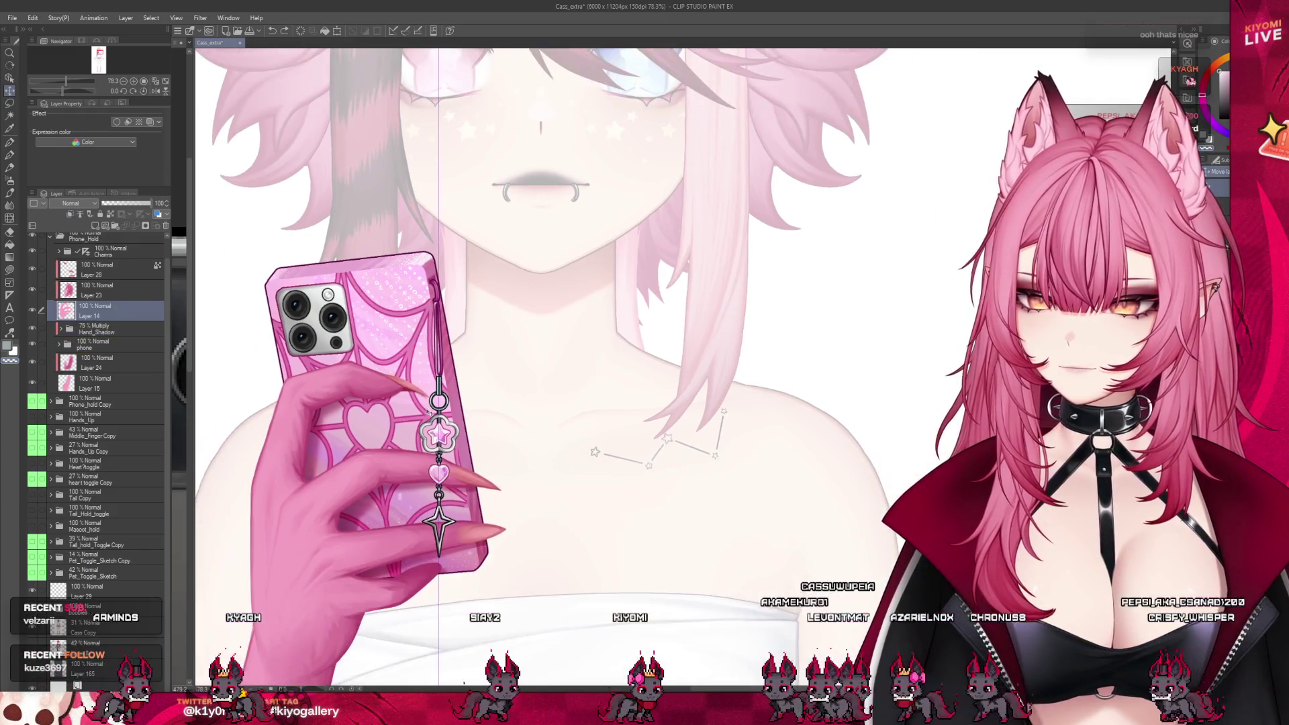